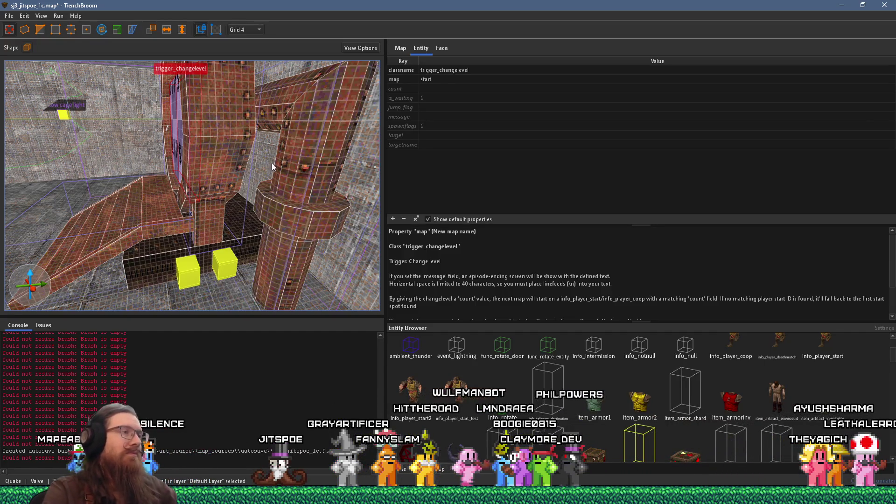
Select the small ledge block and shift its metal_rust_t2 texture offset in the UV editor.
scroll(225, 229, up, 3)
click(209, 223)
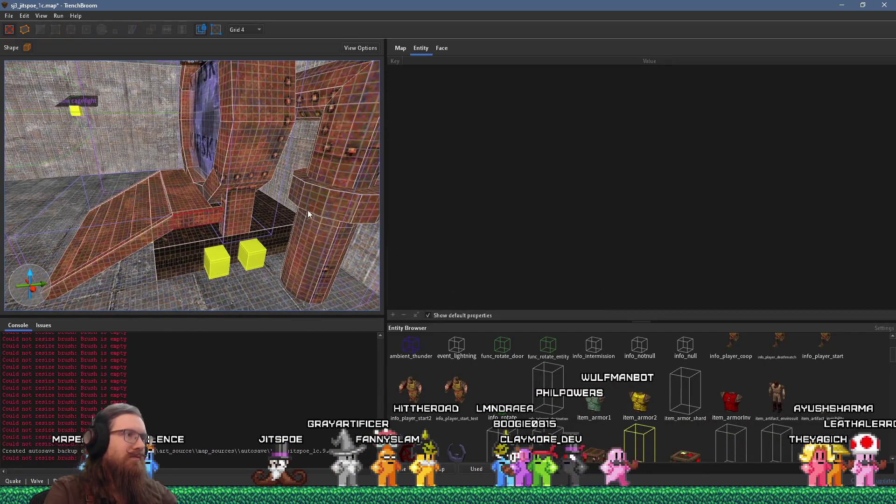
click(319, 199)
click(448, 48)
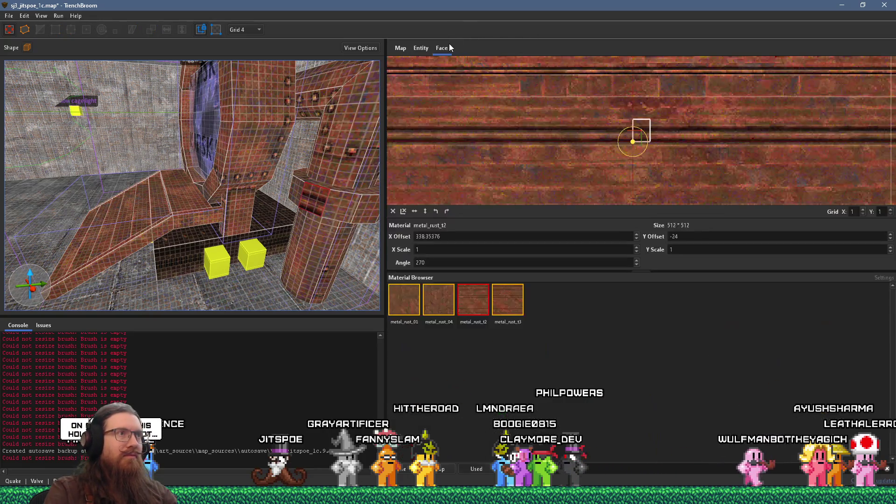
mouse_move(699, 171)
mouse_down()
mouse_move(698, 210)
mouse_move(742, 212)
mouse_move(751, 189)
mouse_move(730, 160)
mouse_move(724, 188)
mouse_move(707, 125)
mouse_up()
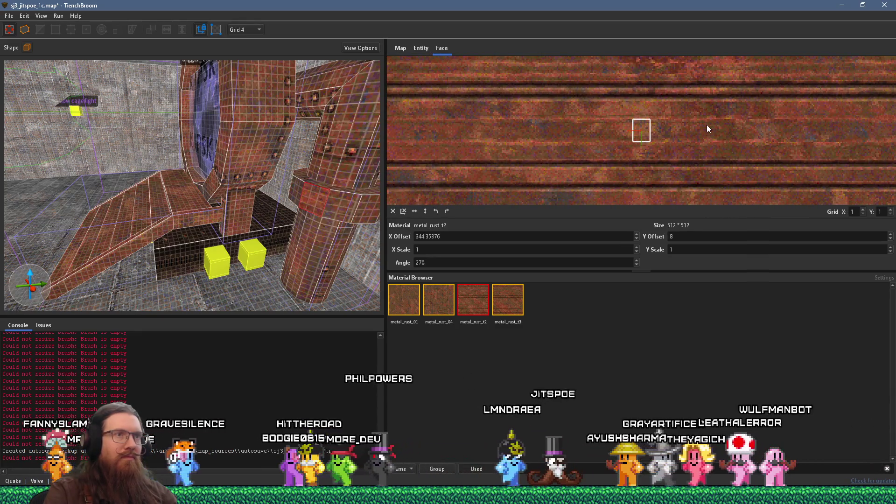
Select faces on the pipe ring to realign their metal_rust_t2 texture offsets.
key(d)
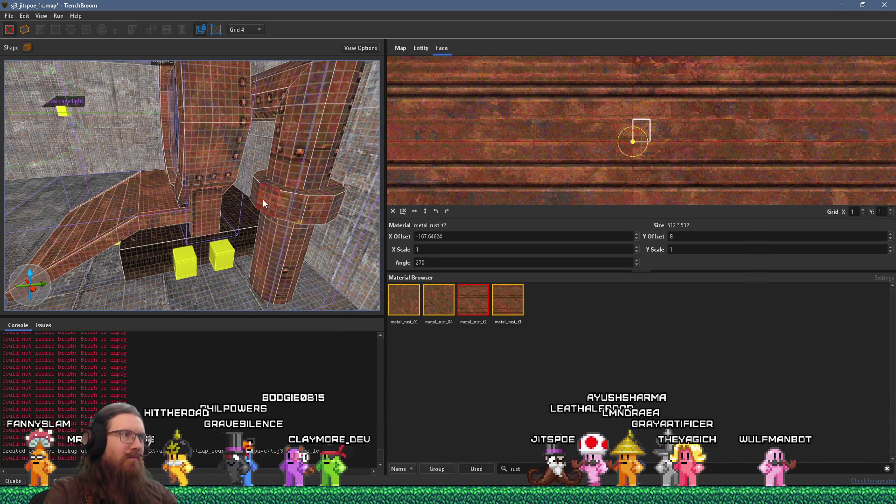
key(d)
shift+click(170, 182)
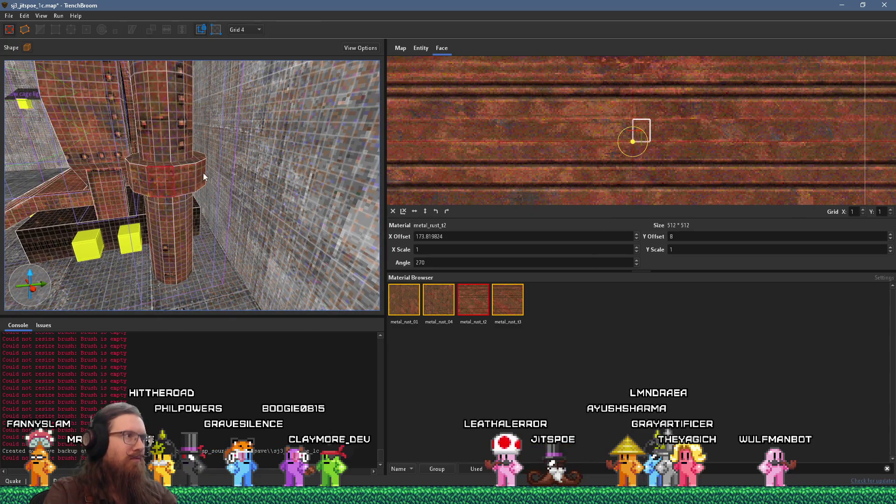
key(w)
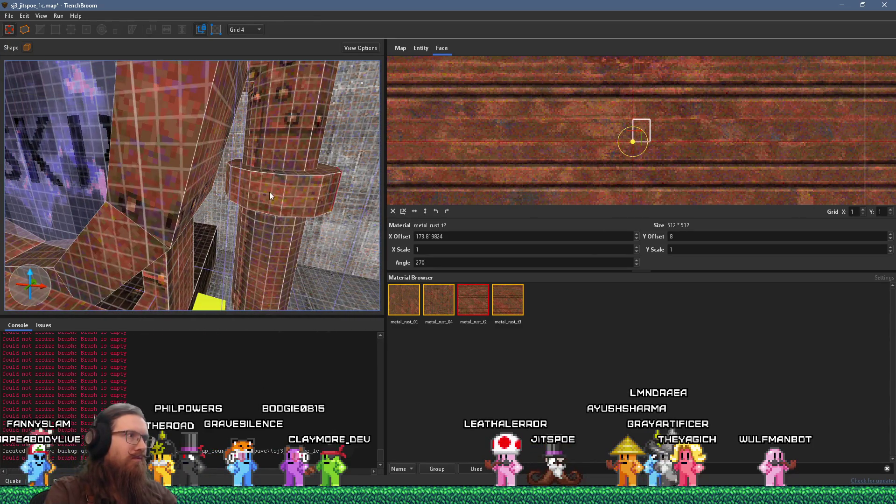
key(s)
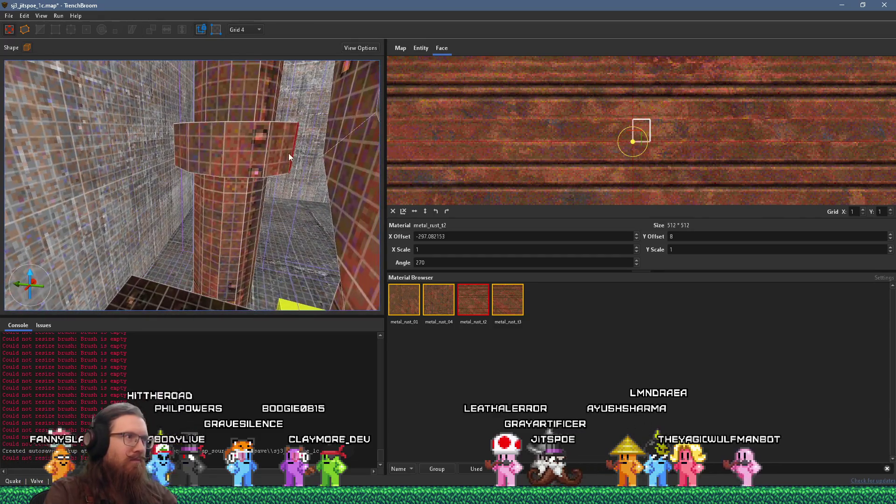
key(a)
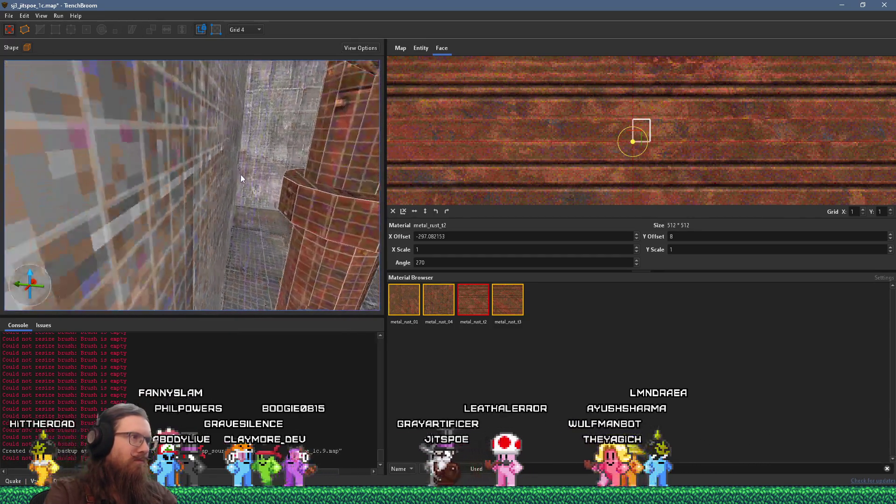
click(294, 198)
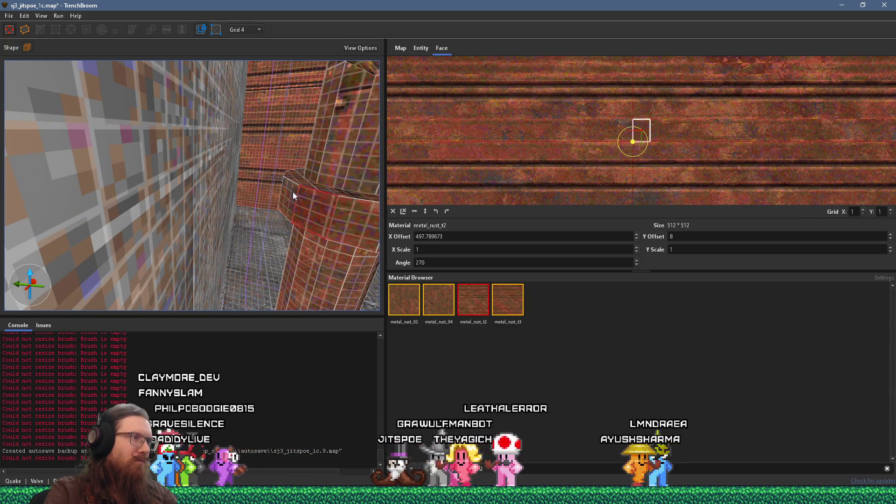
key(ctrl+a)
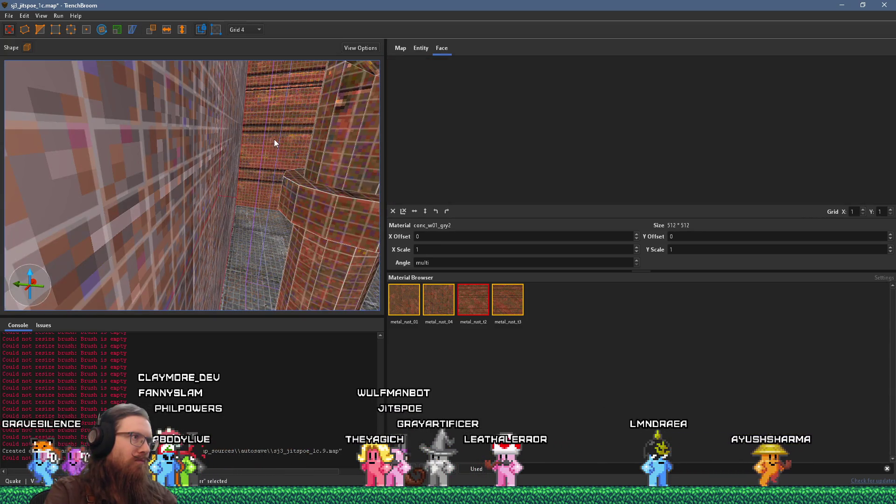
Undo the rust texture so the back wall is concrete again.
key(w)
key(ctrl+z)
key(ctrl+z)
key(ctrl+z)
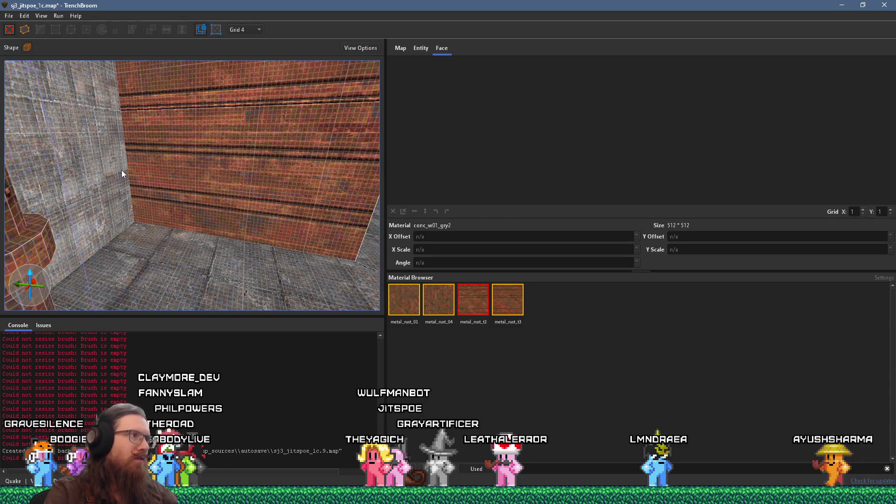
key(s)
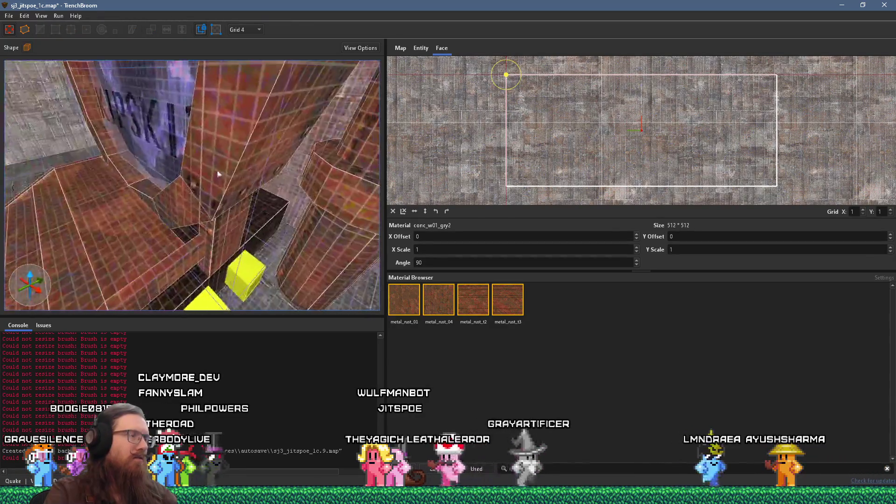
key(w)
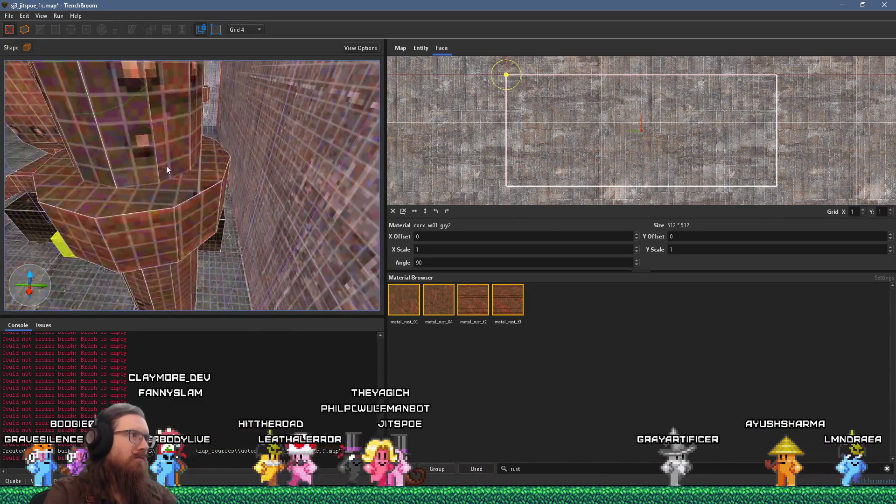
key(s)
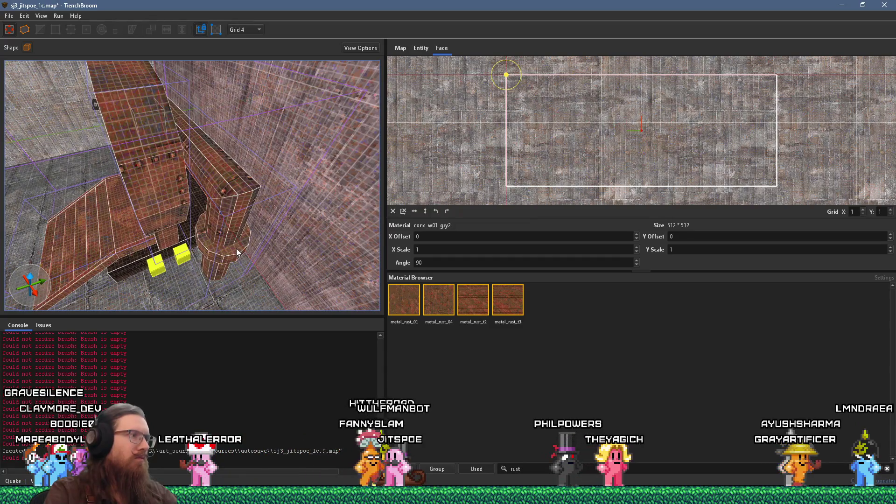
Give the pipe's cylinder face metal_rust_04 at -15° with offsets -566.866089 and -74.338623.
click(236, 248)
mouse_move(591, 193)
mouse_down()
mouse_move(700, 131)
mouse_move(678, 107)
mouse_move(681, 94)
mouse_move(704, 90)
mouse_up()
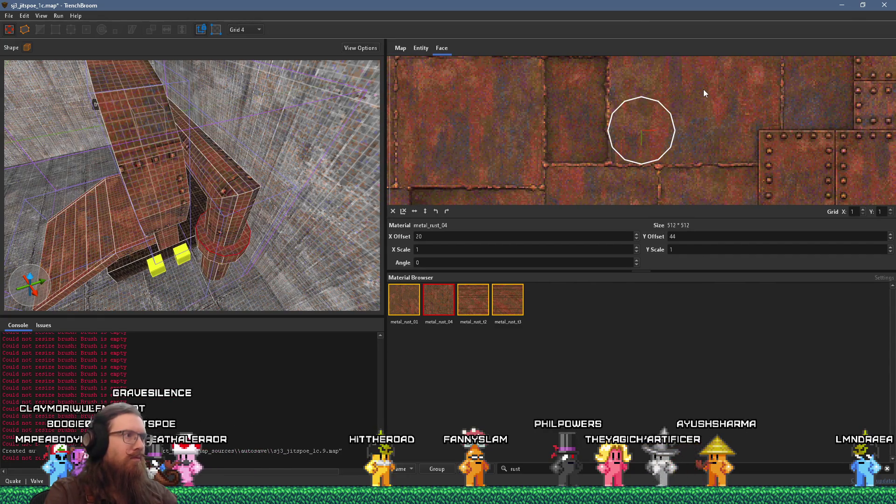
drag(646, 122, 646, 117)
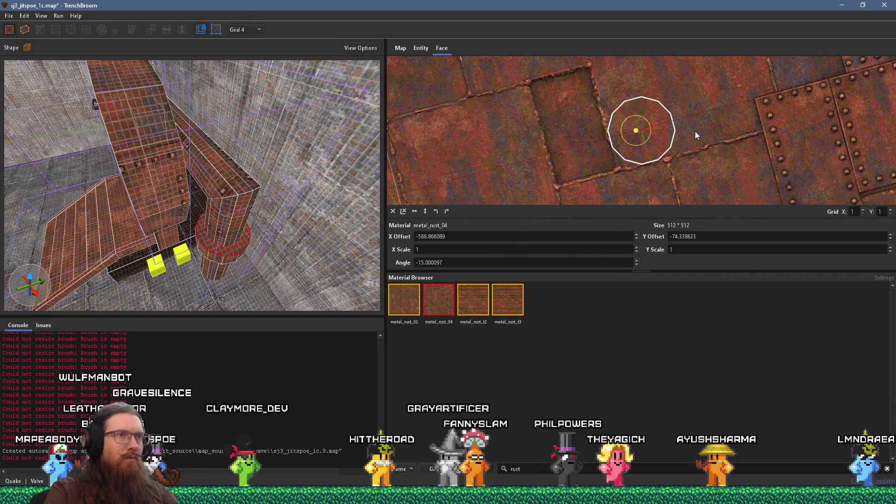
drag(697, 130, 694, 130)
key(w)
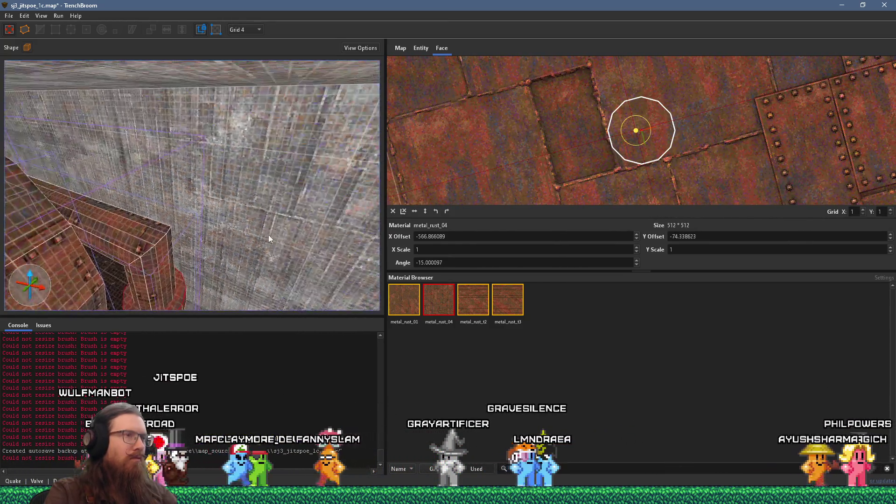
key(Escape)
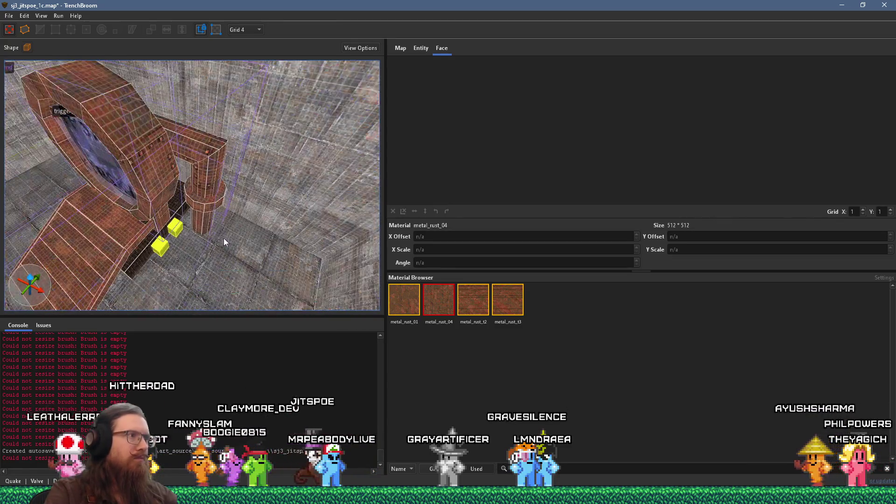
key(w)
key(w)
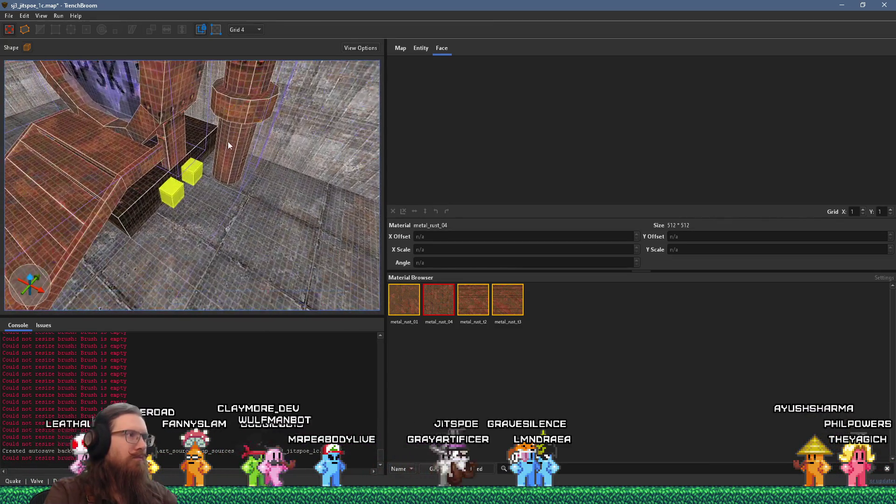
key(w)
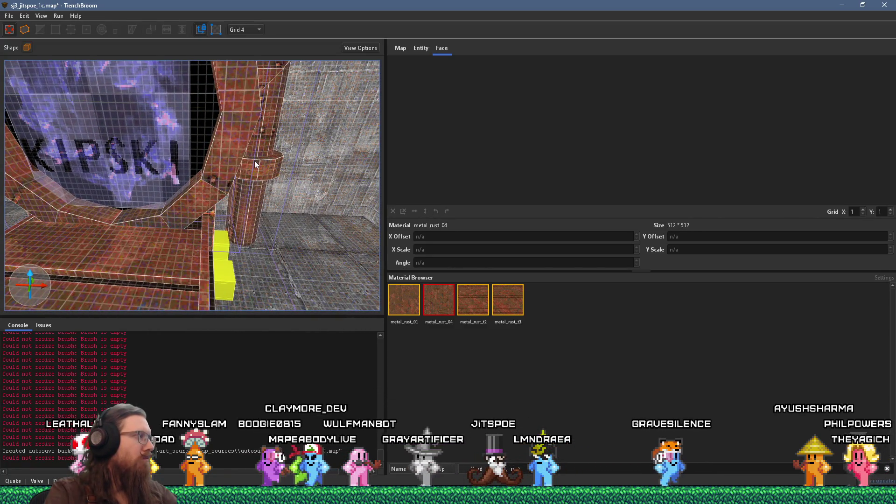
mouse_move(254, 161)
mouse_down()
mouse_move(197, 189)
mouse_move(91, 217)
mouse_move(103, 217)
mouse_up()
click(190, 190)
click(194, 192)
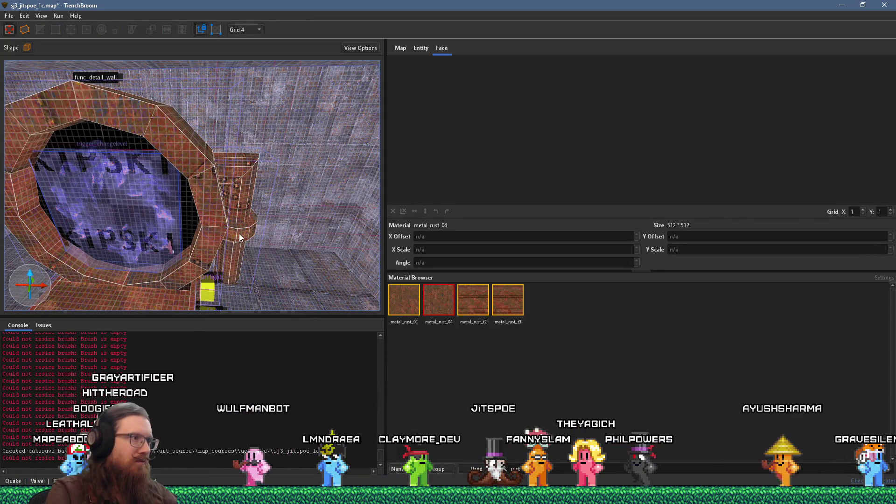
click(78, 239)
mouse_move(79, 236)
mouse_down()
mouse_move(277, 242)
mouse_move(238, 228)
mouse_move(240, 249)
mouse_move(210, 234)
mouse_move(216, 169)
mouse_move(225, 158)
mouse_move(123, 211)
mouse_up()
ctrl+click(269, 175)
mouse_move(269, 175)
mouse_down()
mouse_move(268, 215)
mouse_move(129, 266)
mouse_move(192, 254)
mouse_move(274, 280)
mouse_move(280, 267)
mouse_move(296, 265)
mouse_up()
key(Escape)
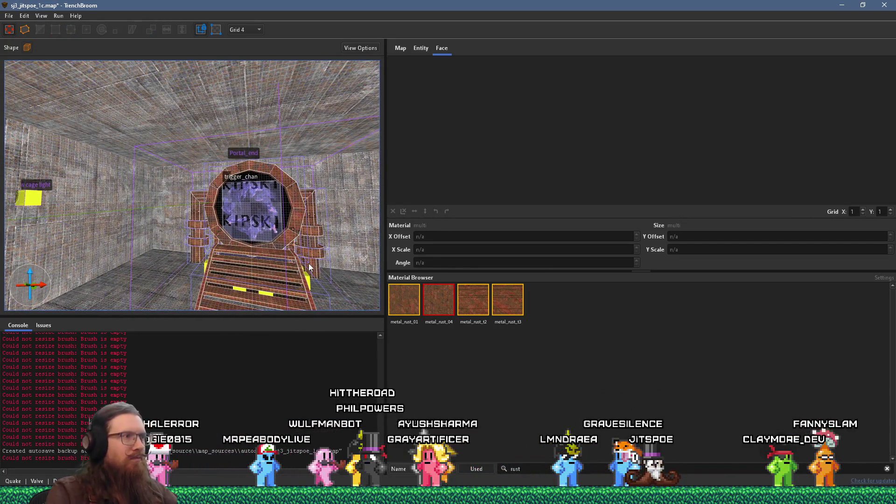
scroll(306, 269, down, 3)
scroll(242, 239, down, 2)
mouse_move(244, 241)
mouse_down()
mouse_move(345, 244)
mouse_move(299, 257)
mouse_move(222, 237)
mouse_up()
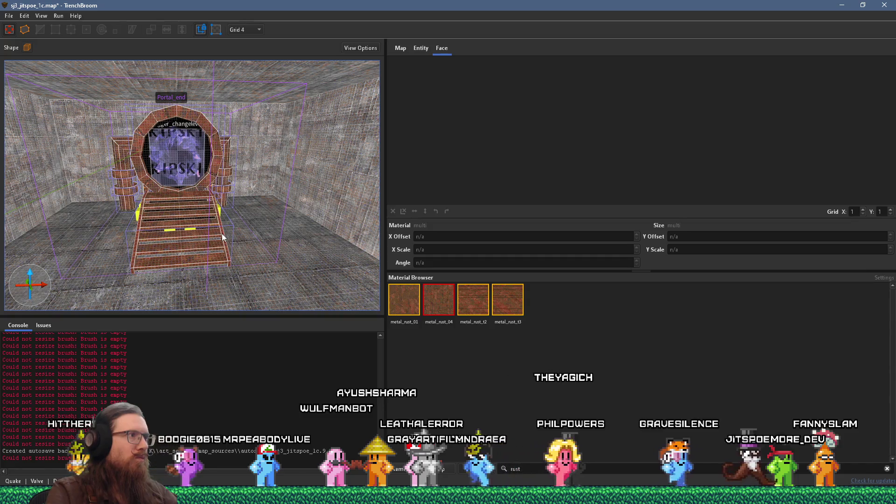
mouse_move(279, 240)
mouse_down()
mouse_move(46, 236)
mouse_move(51, 208)
mouse_move(191, 235)
mouse_move(168, 240)
mouse_move(195, 228)
mouse_move(212, 251)
mouse_move(261, 153)
mouse_up()
click(265, 151)
Select the three rusted pipe brushes and remove them from the Portal_end group.
click(255, 155)
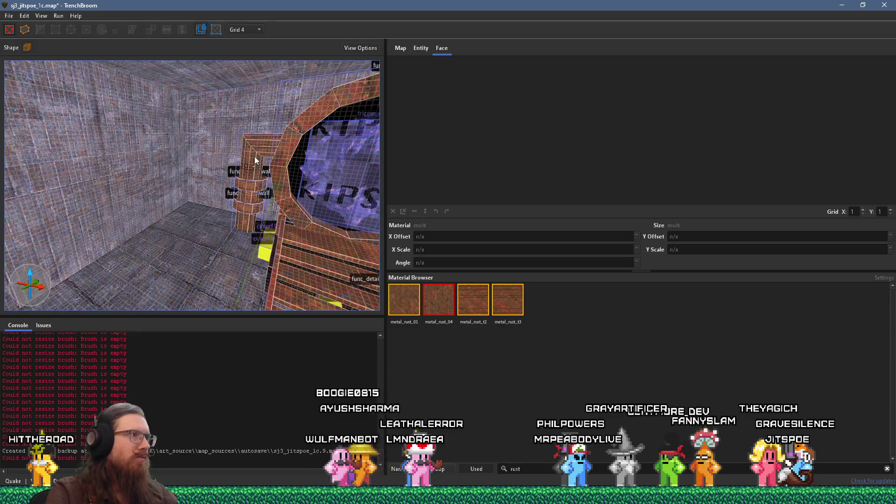
drag(269, 167, 87, 201)
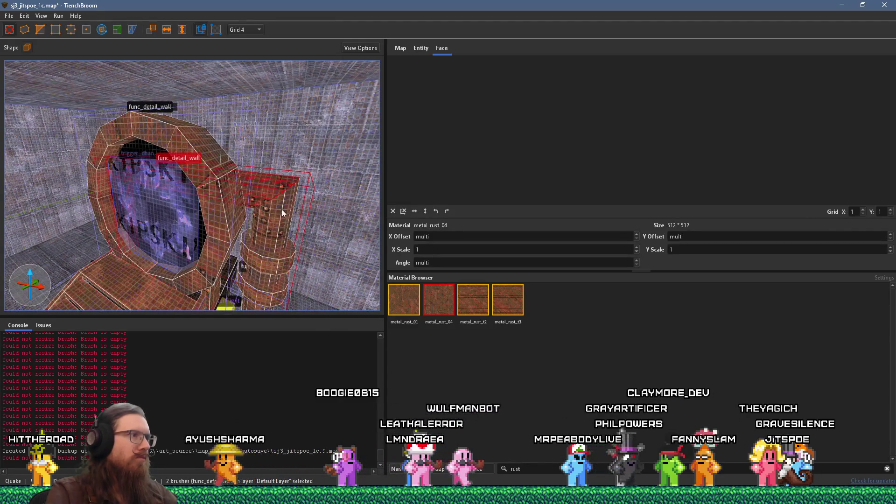
ctrl+click(51, 253)
drag(52, 253, 169, 192)
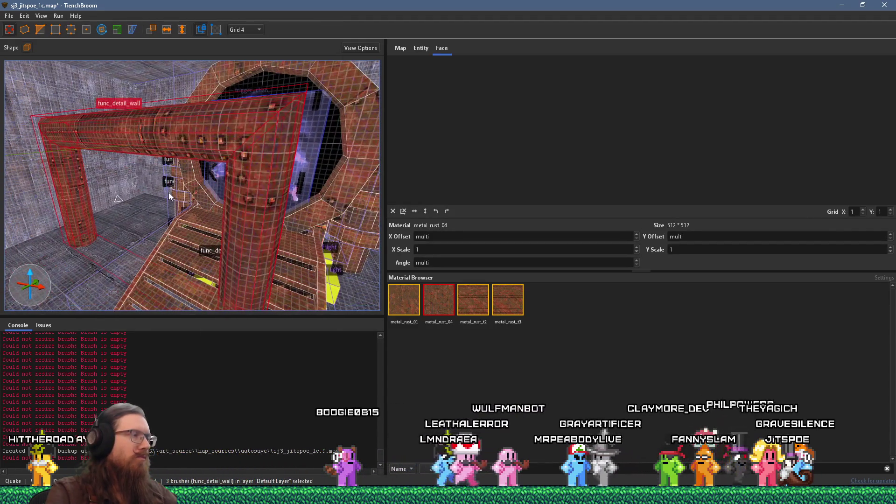
right_click(220, 146)
click(284, 197)
Rotate the pipe arch 90° to lie flat and move it left of the portal.
scroll(284, 198, down, 3)
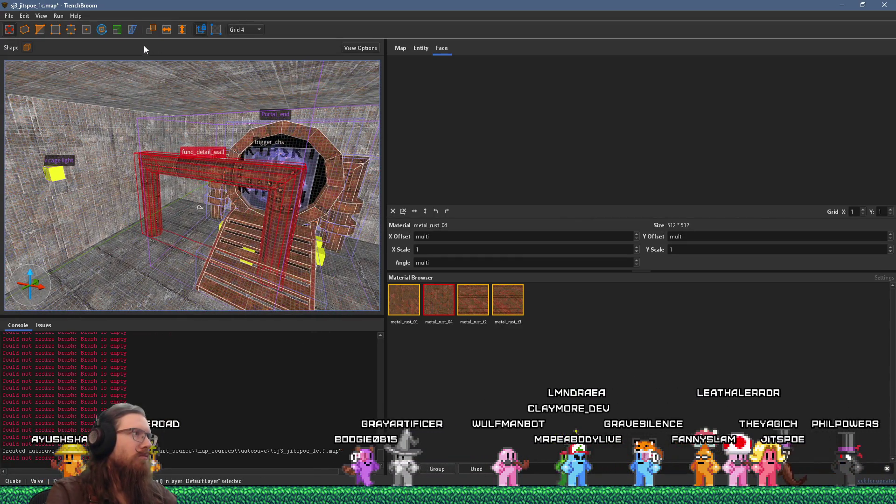
click(101, 30)
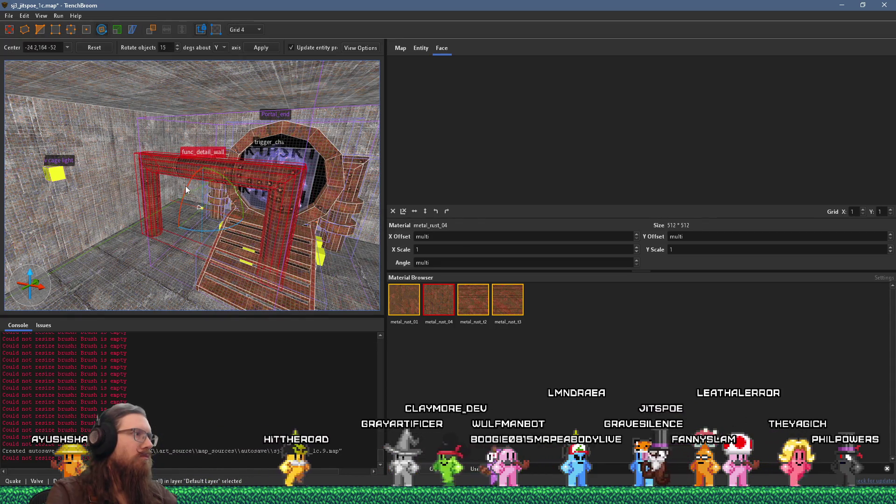
mouse_move(176, 222)
mouse_down()
mouse_move(175, 289)
mouse_move(234, 243)
mouse_move(391, 156)
mouse_up()
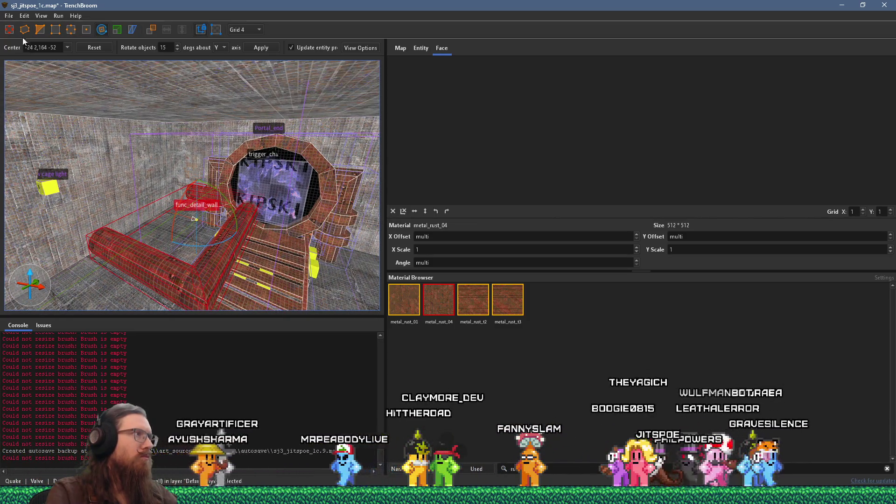
key(Escape)
mouse_move(238, 240)
mouse_down()
mouse_move(172, 208)
mouse_move(156, 189)
mouse_move(124, 209)
mouse_up()
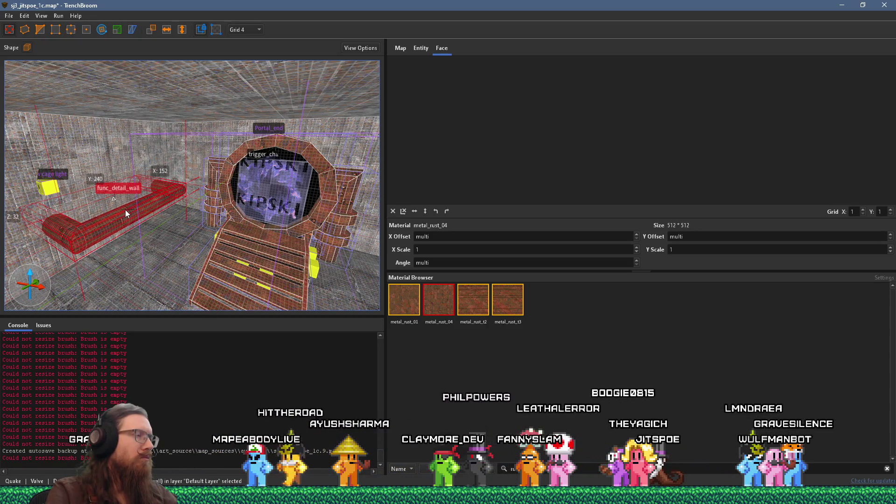
drag(187, 241, 67, 222)
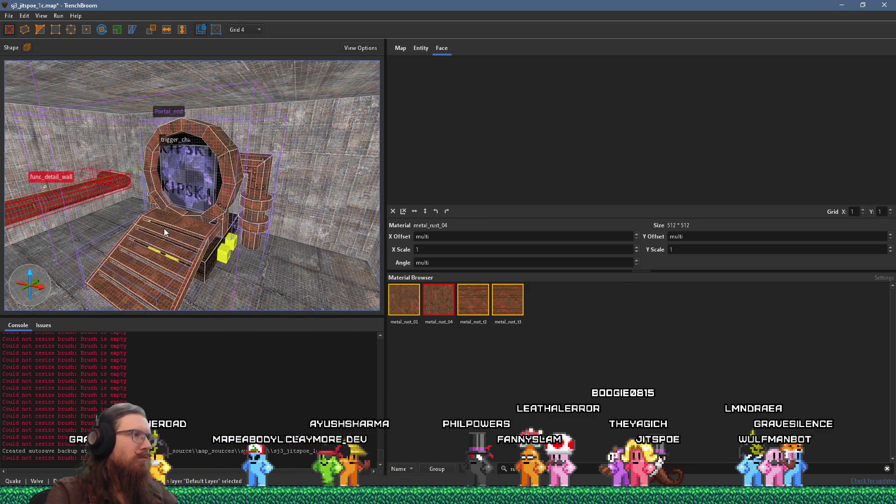
mouse_move(164, 229)
mouse_down()
mouse_move(287, 217)
mouse_move(74, 204)
mouse_move(149, 215)
mouse_move(110, 208)
mouse_up()
key(Escape)
Bring the Firefox window showing Ulon's Head website over TrenchBroom and reposition it.
mouse_move(159, 223)
mouse_down()
mouse_move(54, 238)
mouse_move(206, 234)
mouse_move(145, 215)
mouse_move(163, 212)
mouse_move(60, 206)
mouse_move(74, 214)
mouse_move(68, 217)
mouse_move(261, 201)
mouse_up()
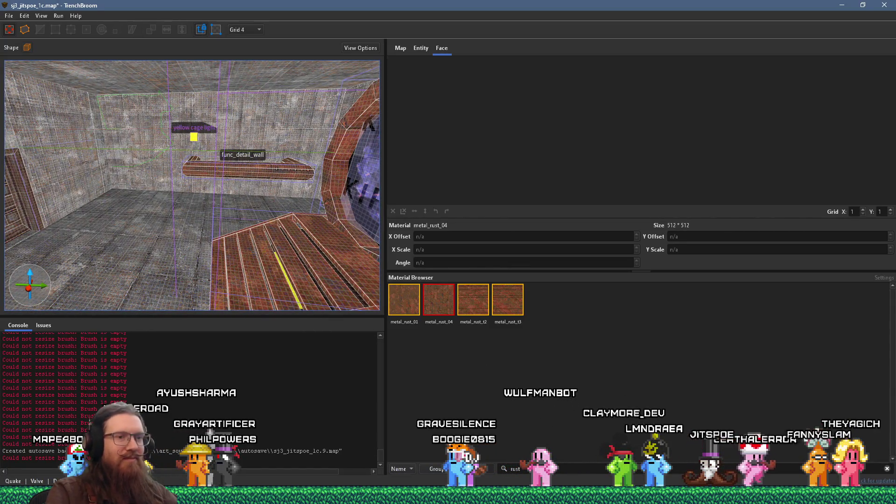
mouse_move(224, 496)
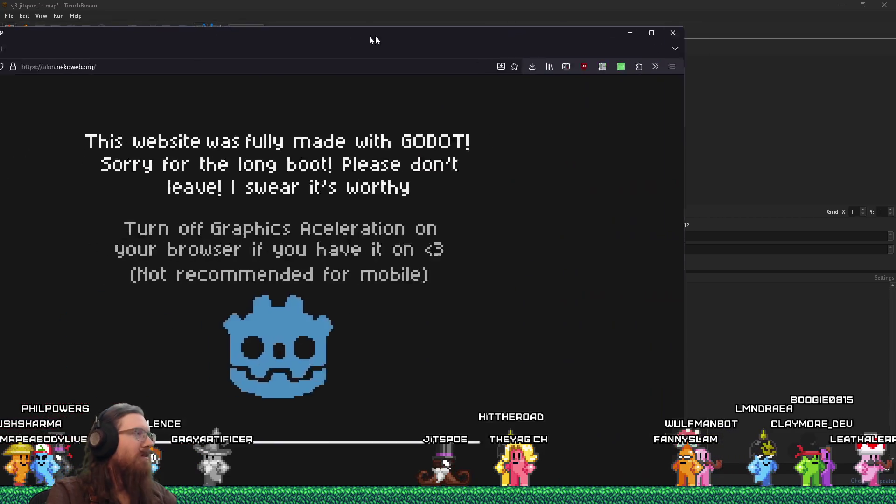
drag(376, 35, 530, 12)
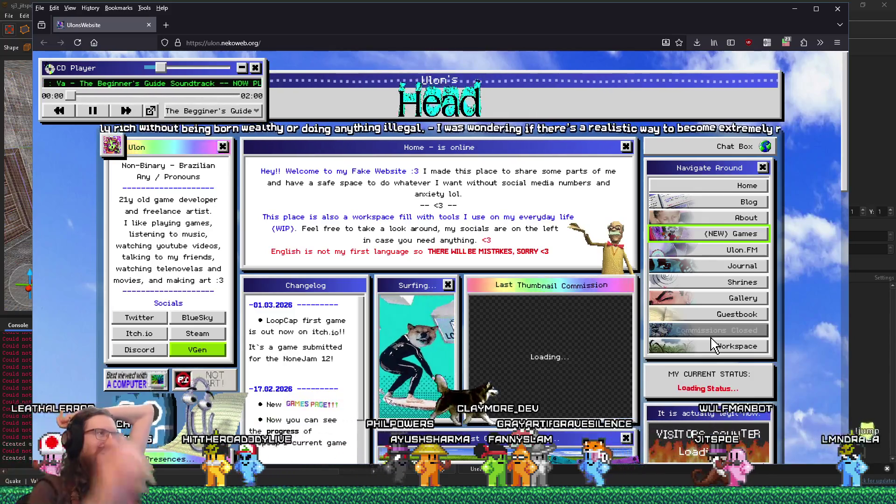
Maximize the Ulon's Head Firefox window and scroll through its widgets and game cards.
click(816, 9)
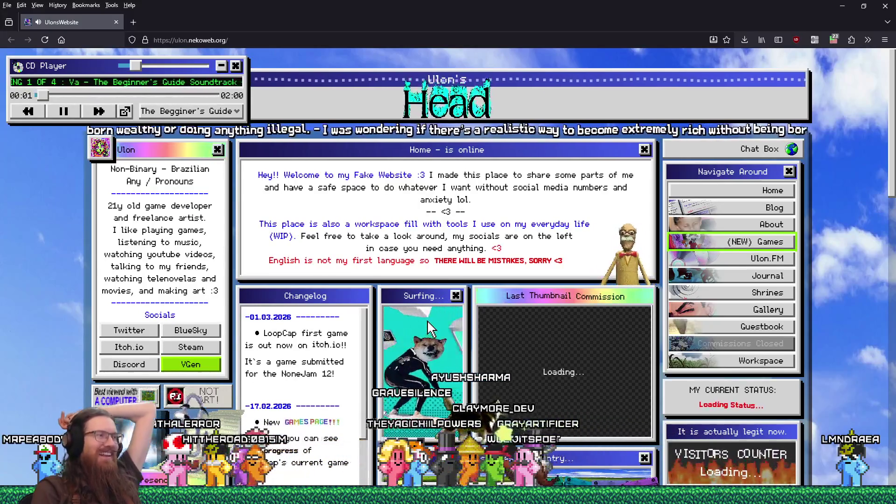
scroll(430, 326, down, 6)
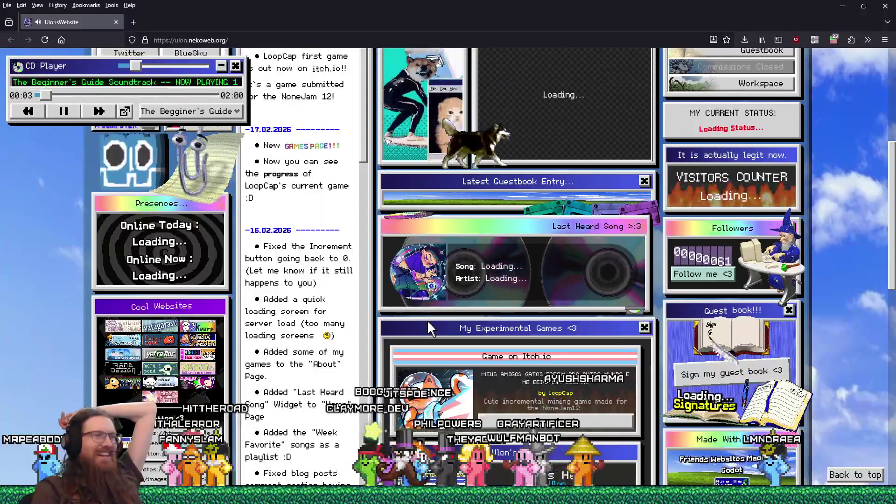
scroll(430, 329, down, 4)
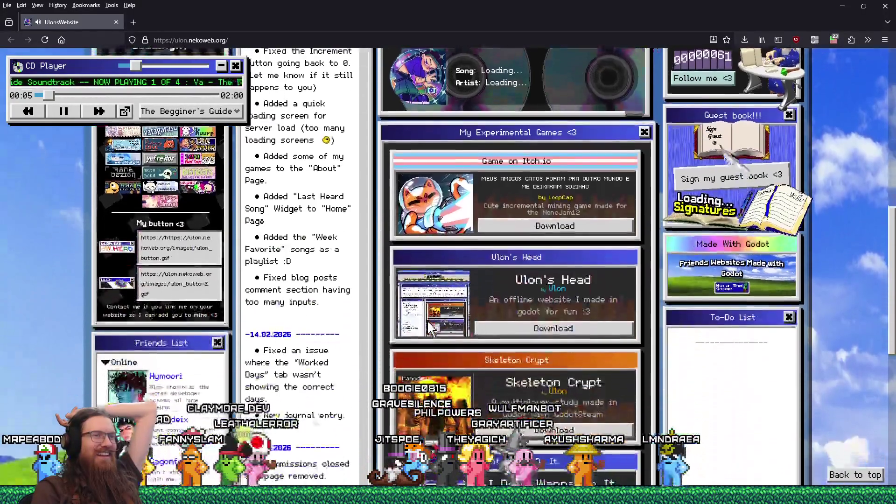
scroll(431, 329, down, 4)
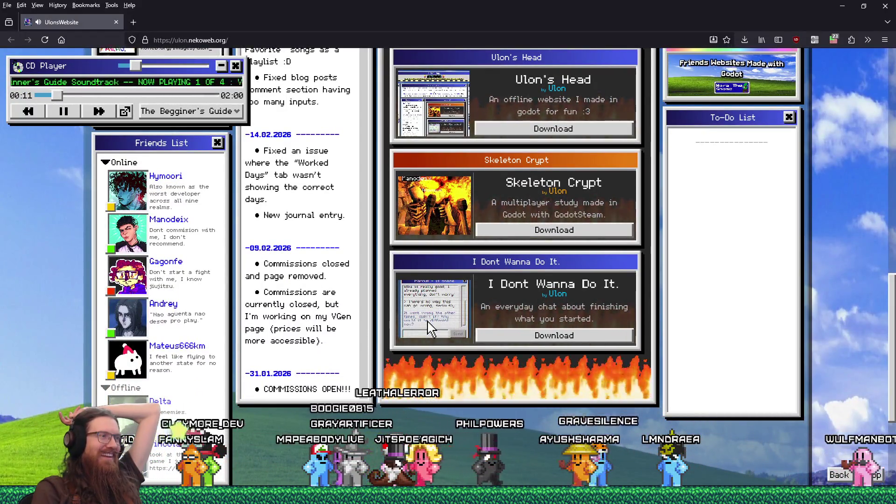
scroll(430, 327, down, 4)
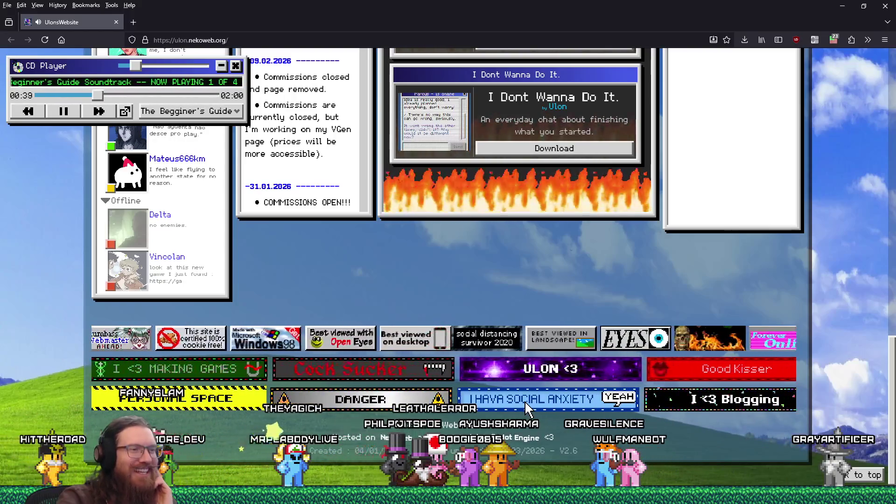
scroll(526, 402, up, 6)
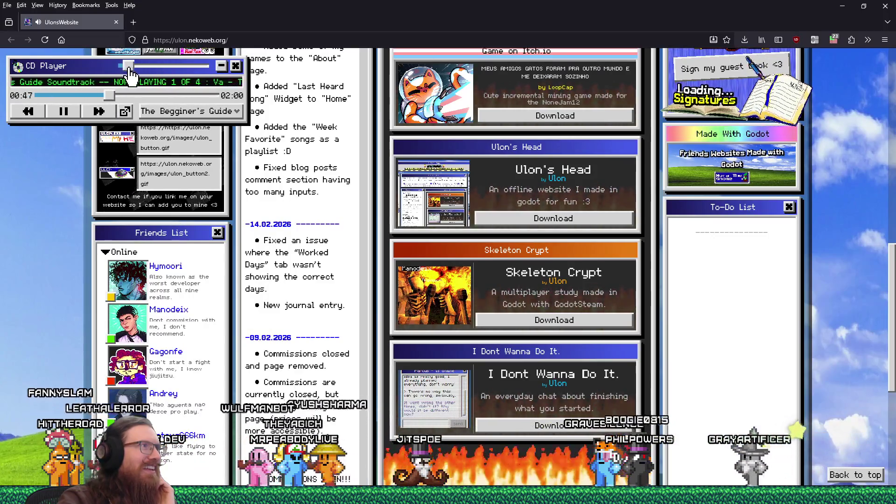
Switch the CD player playlist to Week Favorites, then scroll back to the page top.
click(182, 112)
click(193, 147)
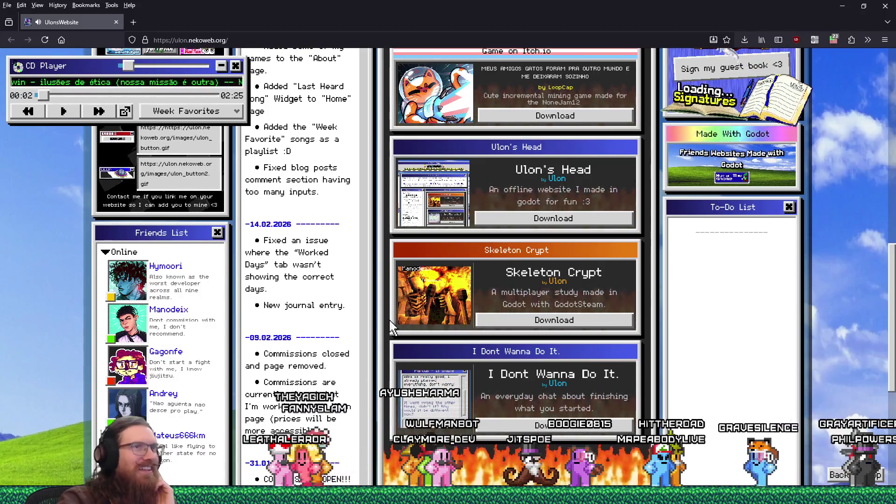
scroll(392, 326, up, 15)
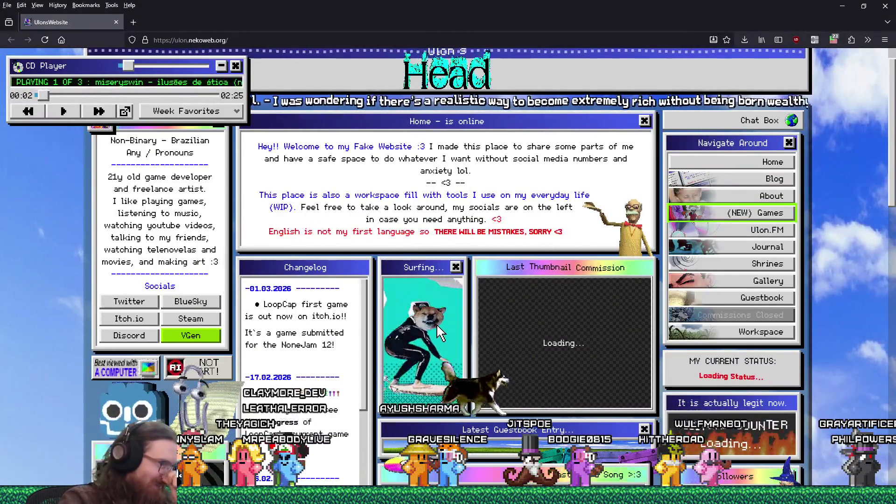
scroll(428, 333, up, 2)
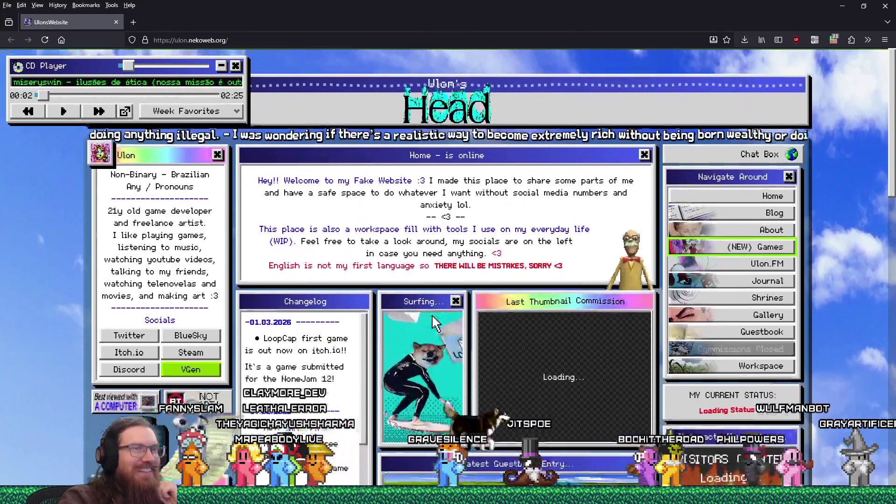
scroll(434, 322, down, 3)
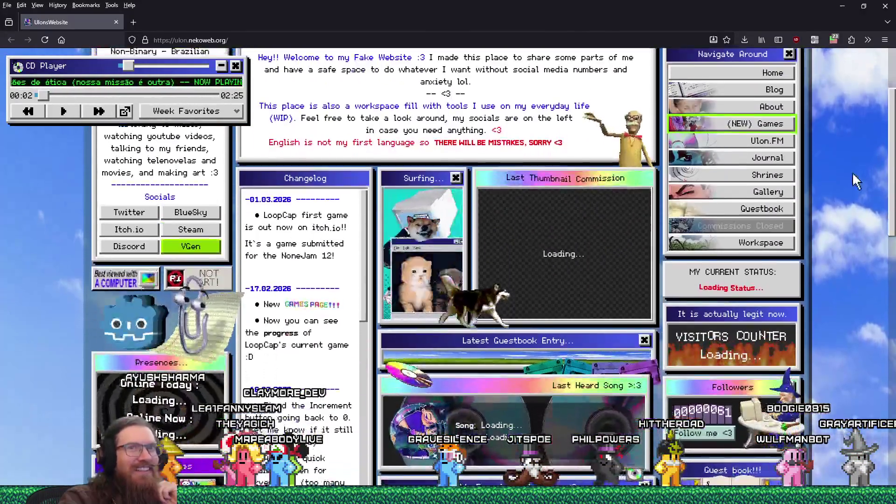
scroll(893, 265, down, 5)
mouse_move(892, 265)
mouse_down()
mouse_move(892, 411)
mouse_move(891, 71)
mouse_up()
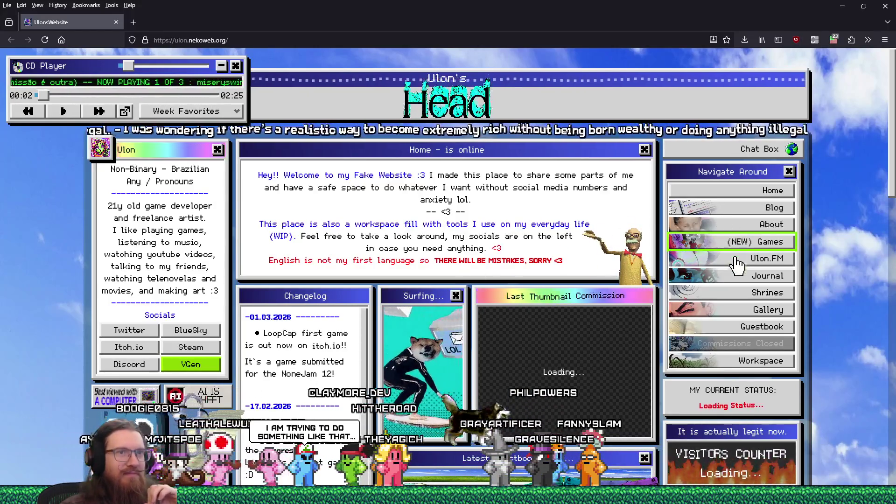
Go to the (NEW) Games page and browse the NoneJam 12 progress page.
click(747, 242)
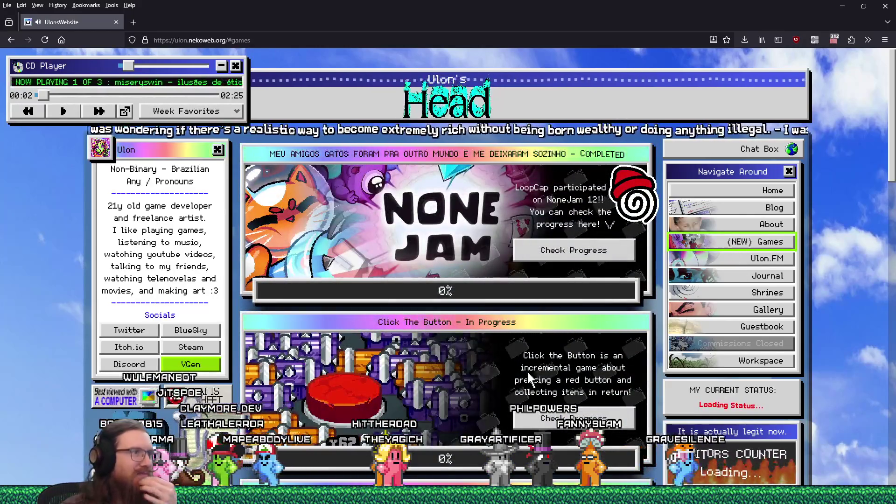
scroll(528, 374, down, 3)
scroll(527, 369, up, 3)
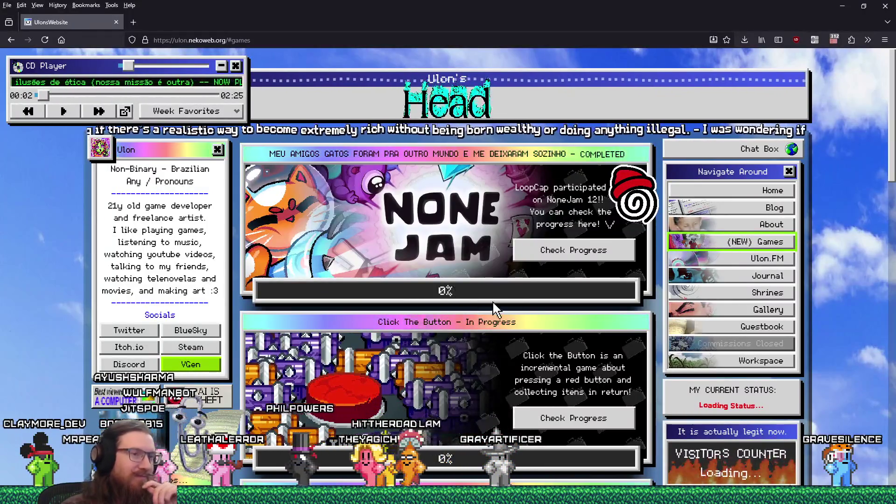
click(576, 255)
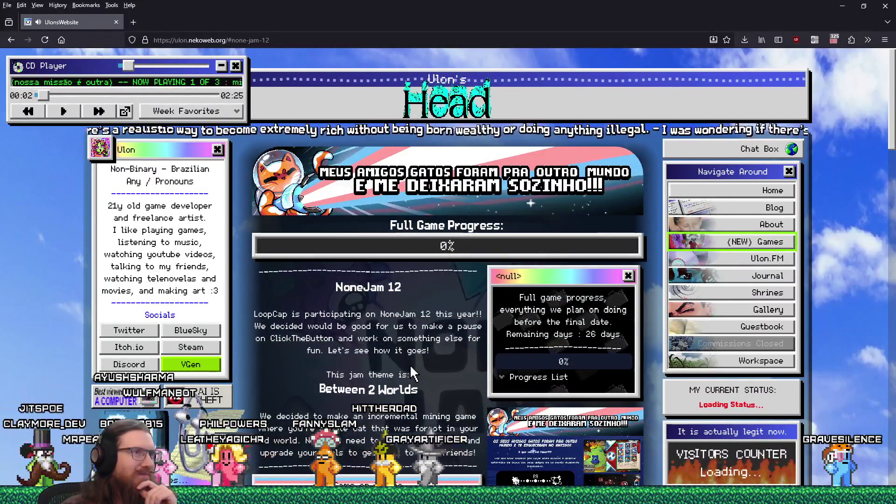
scroll(411, 373, down, 4)
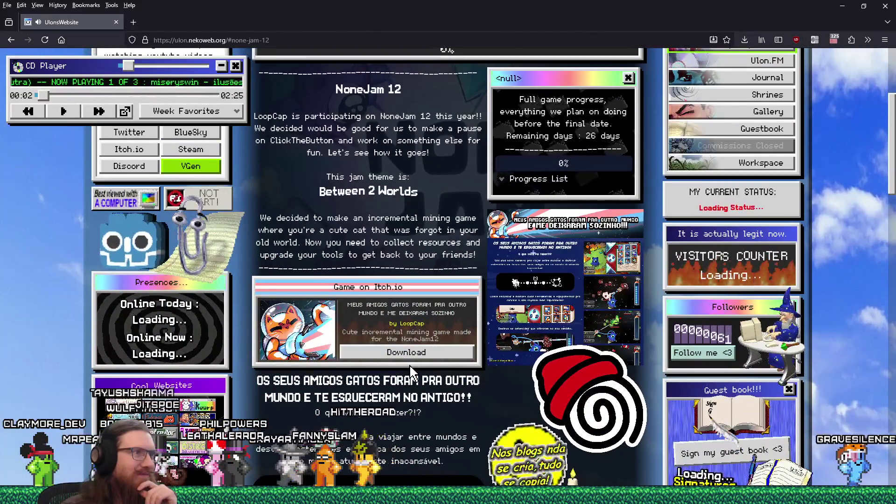
scroll(410, 371, down, 7)
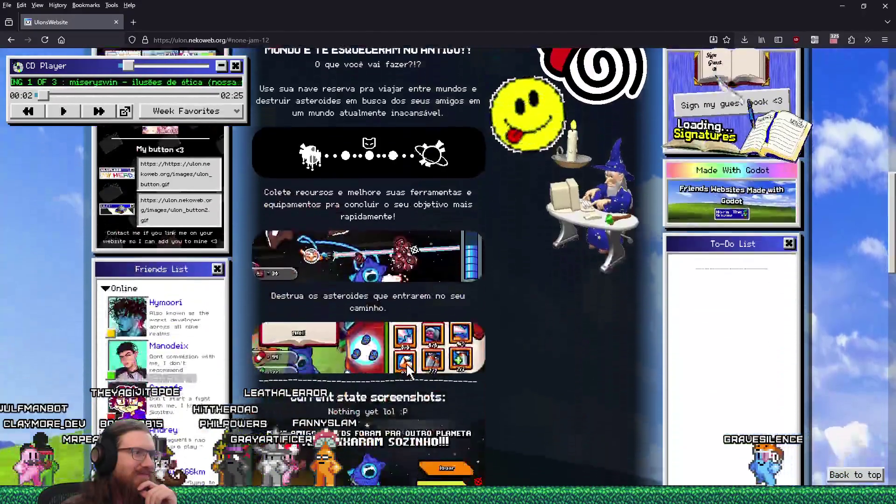
scroll(407, 366, down, 15)
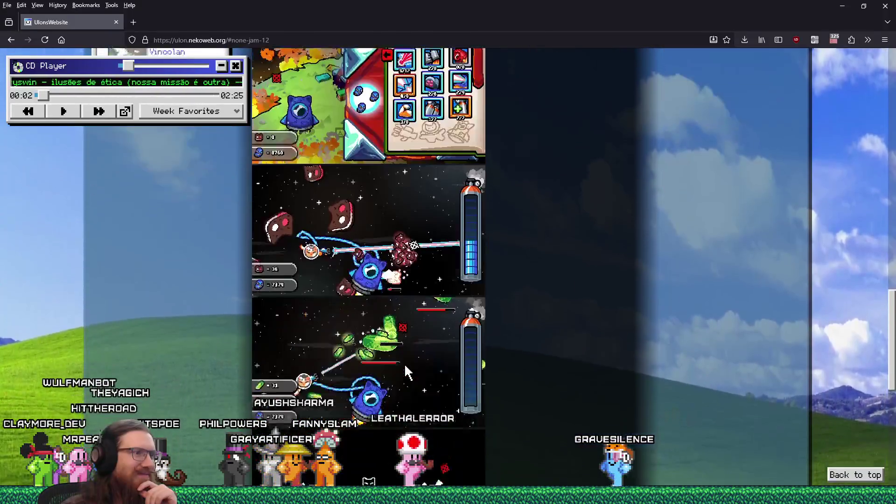
scroll(407, 372, down, 4)
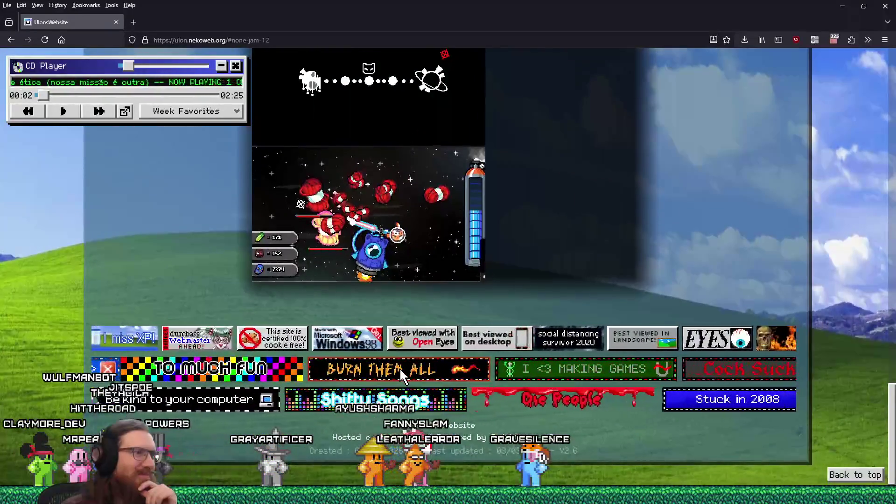
scroll(401, 374, up, 20)
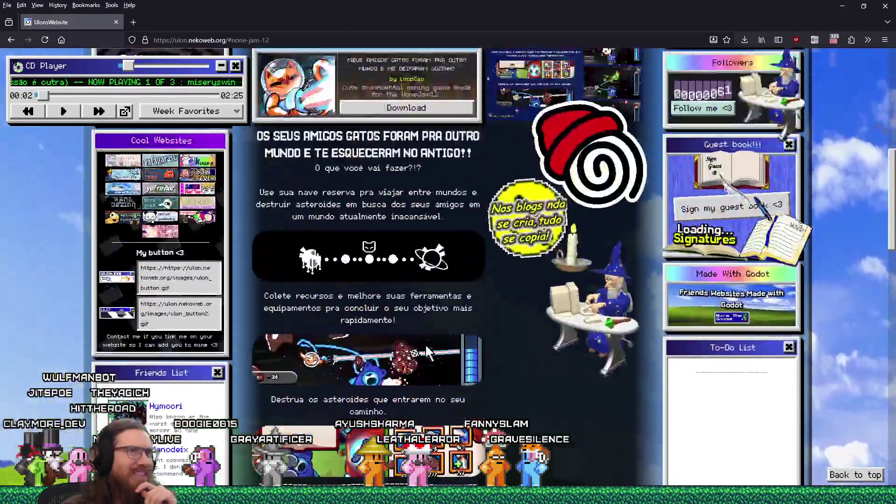
scroll(430, 348, up, 3)
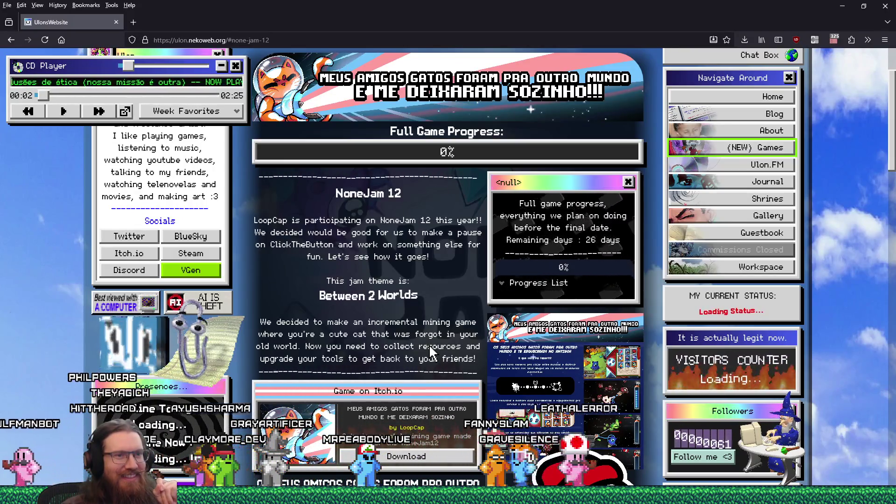
Dismiss the author's nekoweb Follow page and reposition the CD Player widget.
click(725, 456)
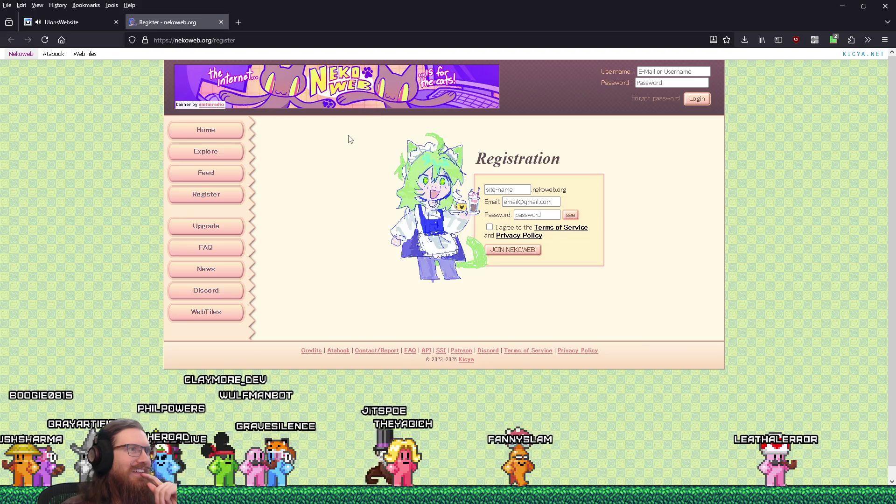
click(222, 22)
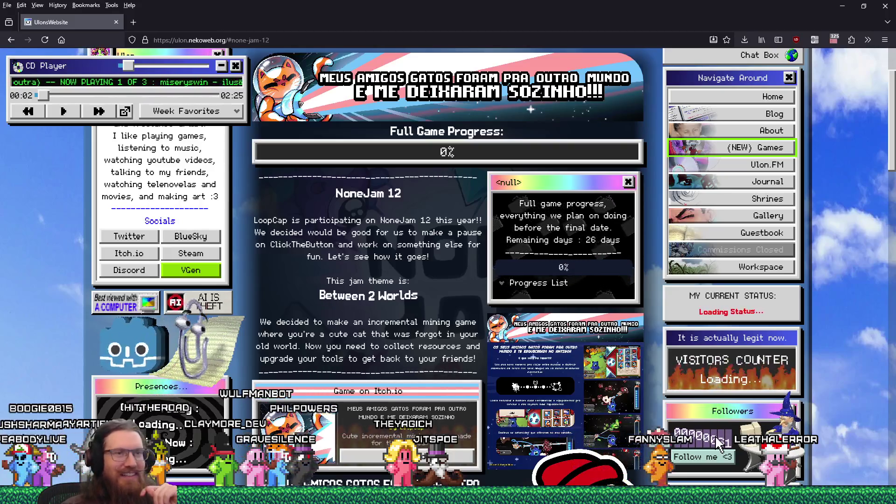
scroll(717, 315, up, 2)
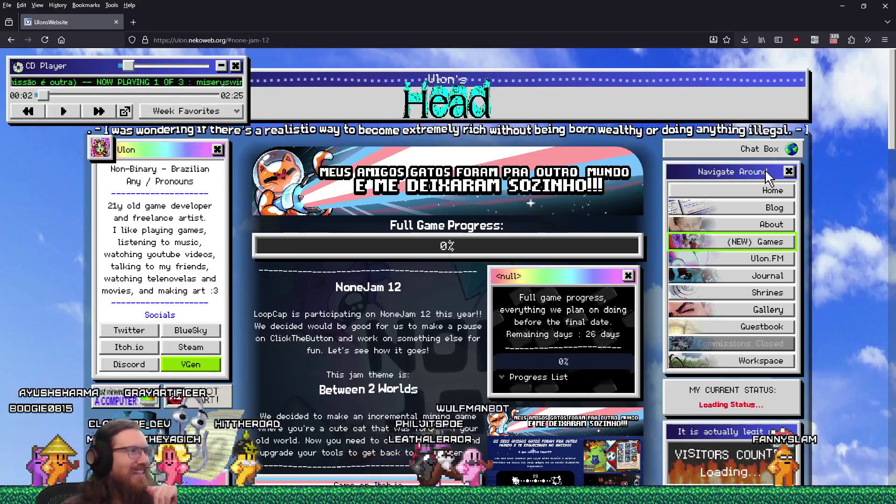
mouse_move(99, 68)
mouse_down()
mouse_move(199, 180)
mouse_move(157, 139)
mouse_move(144, 77)
mouse_up()
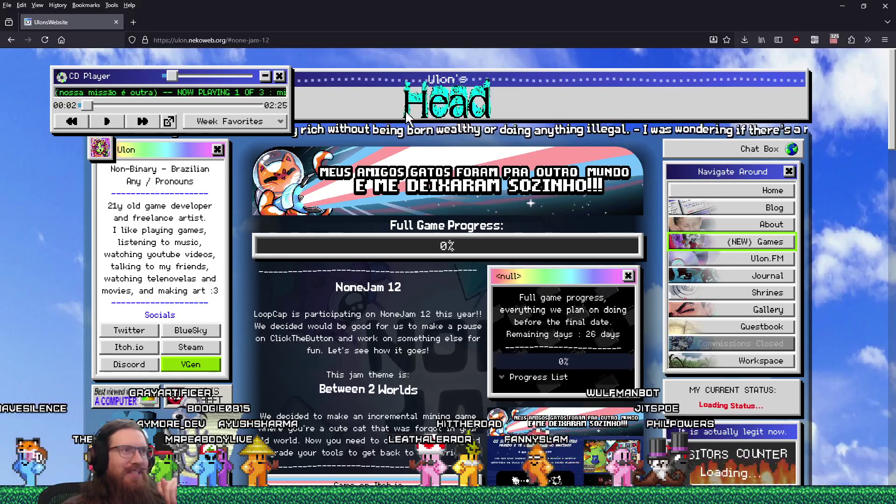
scroll(367, 315, down, 8)
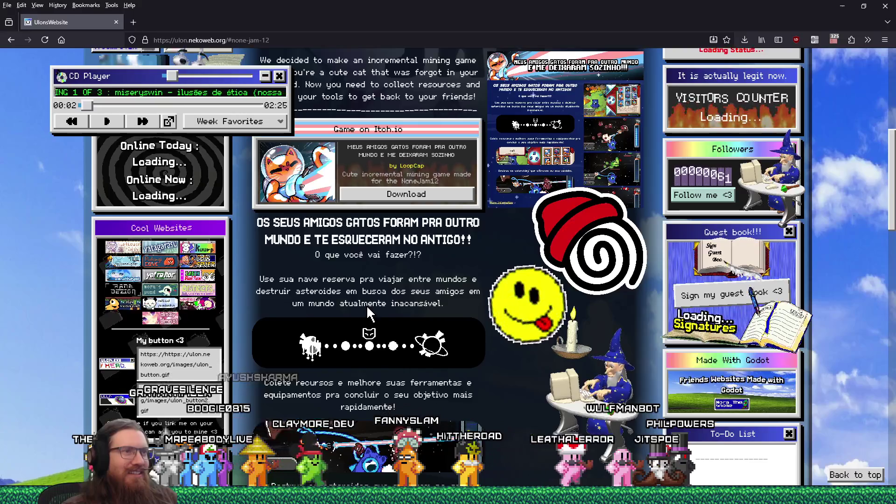
scroll(368, 313, up, 8)
scroll(368, 314, down, 1)
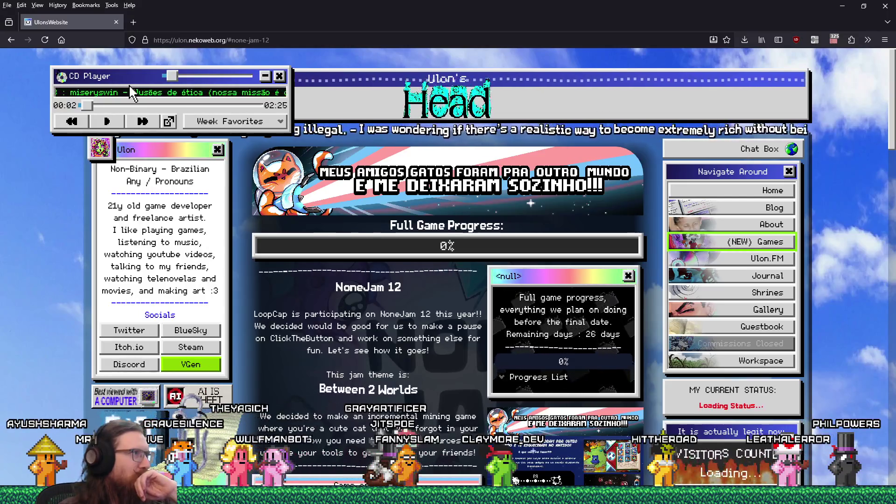
click(112, 23)
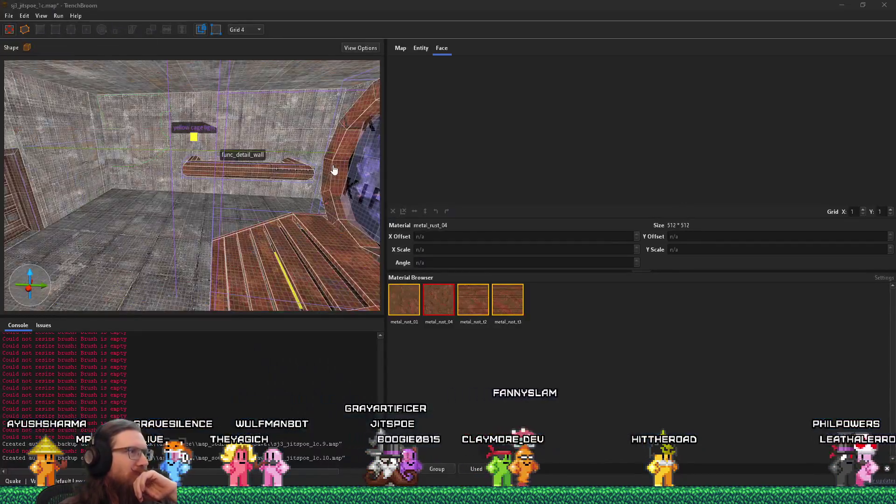
mouse_move(189, 180)
mouse_down()
mouse_move(250, 199)
mouse_move(233, 189)
mouse_move(149, 214)
mouse_up()
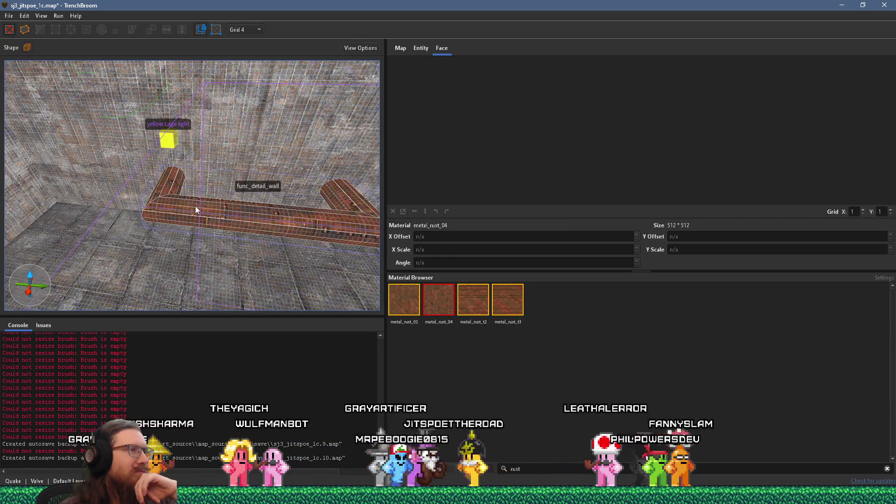
mouse_move(209, 208)
mouse_down()
mouse_move(259, 192)
mouse_move(202, 165)
mouse_move(162, 191)
mouse_move(200, 181)
mouse_move(277, 180)
mouse_up()
click(172, 193)
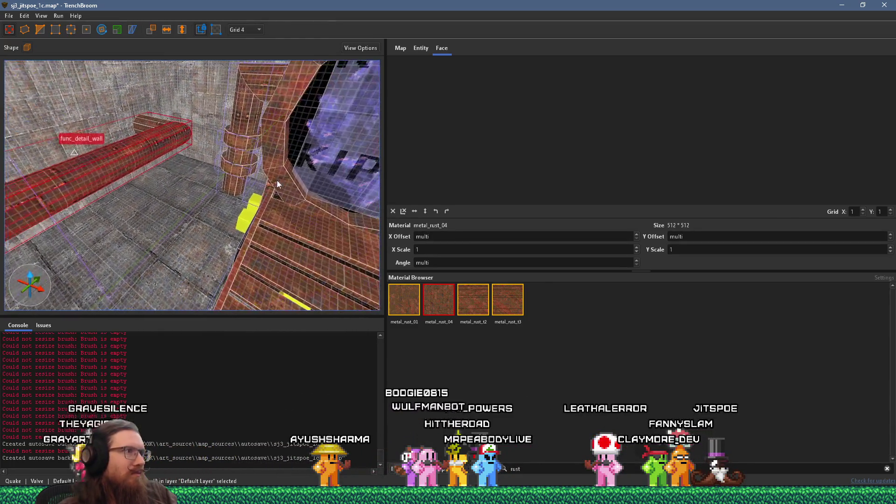
click(234, 183)
click(236, 184)
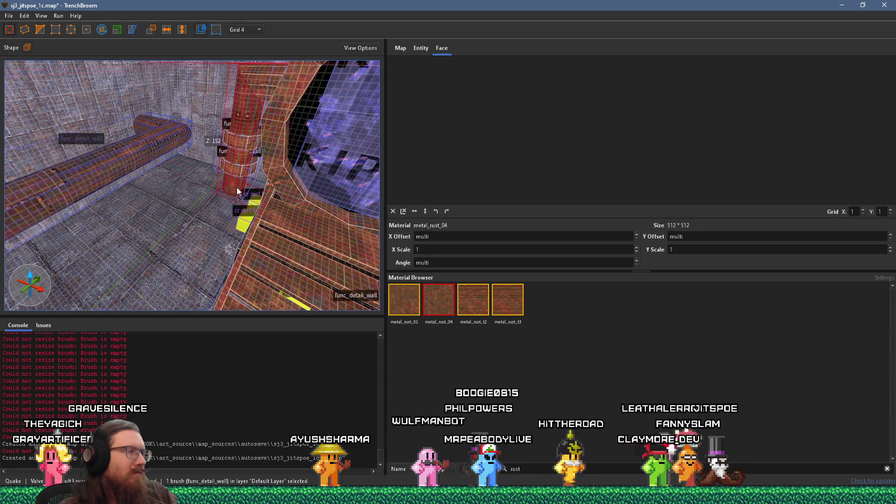
drag(215, 188, 99, 195)
right_click(85, 137)
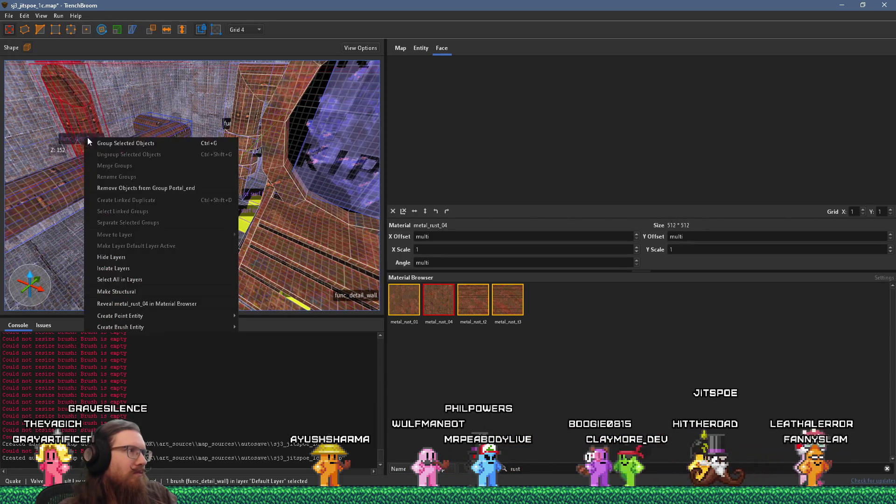
click(180, 191)
key(ctrl+u)
mouse_move(175, 155)
mouse_down()
mouse_move(175, 76)
mouse_move(167, 96)
mouse_move(175, 148)
mouse_move(183, 118)
mouse_up()
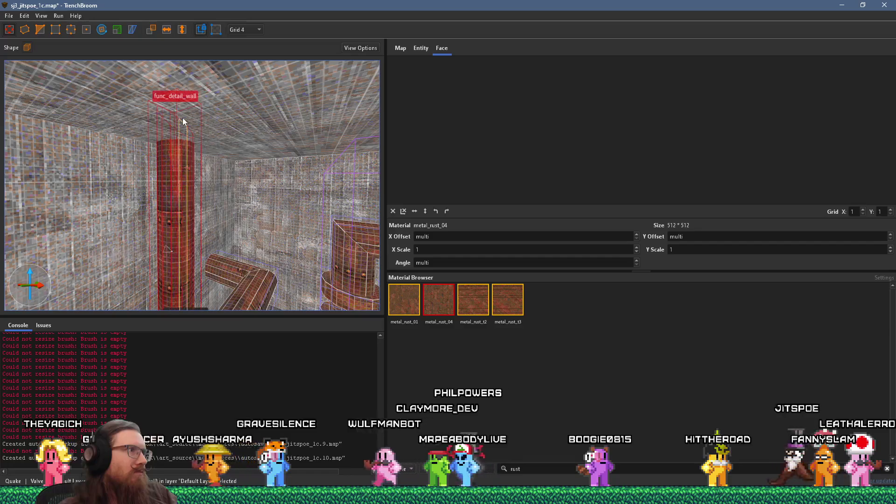
click(40, 30)
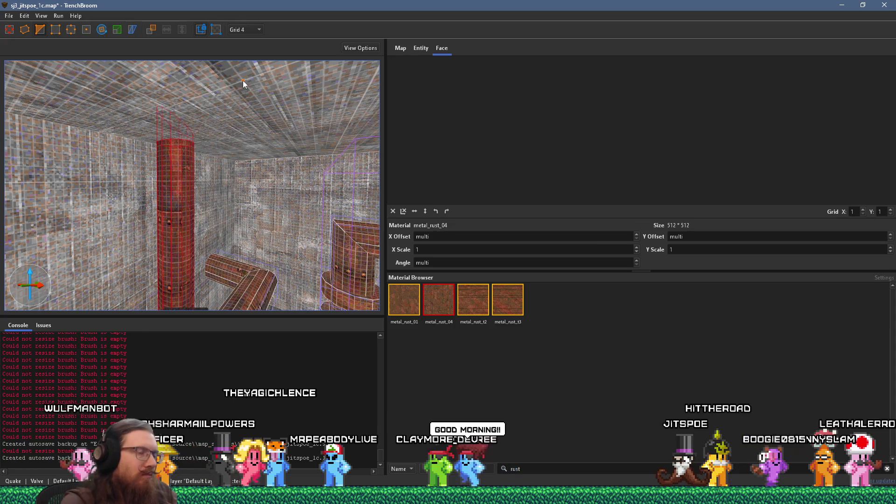
key(Escape)
mouse_move(243, 80)
mouse_down()
mouse_move(279, 147)
mouse_move(214, 209)
mouse_move(189, 193)
mouse_up()
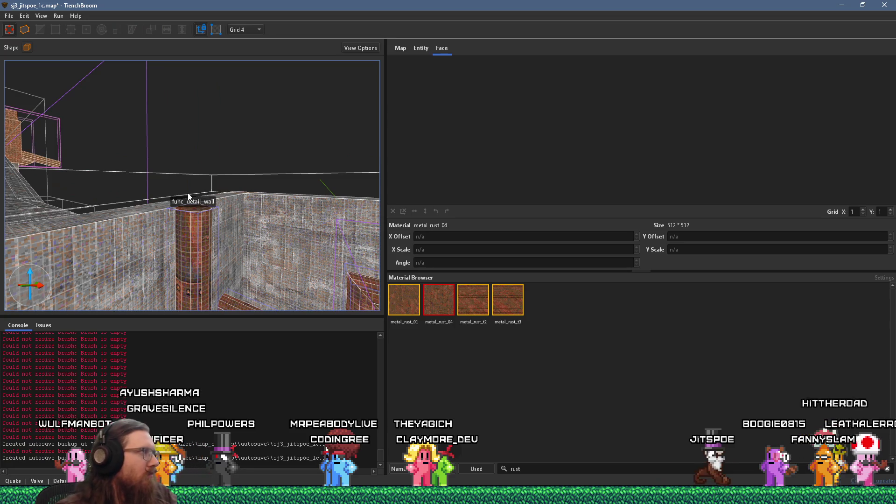
mouse_move(198, 245)
mouse_down()
mouse_move(166, 251)
mouse_move(146, 194)
mouse_up()
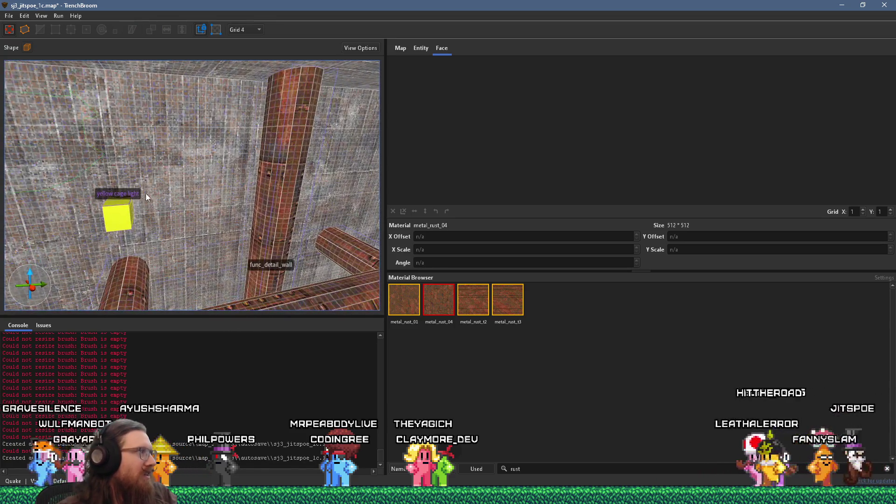
mouse_move(144, 234)
mouse_down()
mouse_move(154, 182)
mouse_move(180, 282)
mouse_move(230, 243)
mouse_move(216, 291)
mouse_up()
click(118, 226)
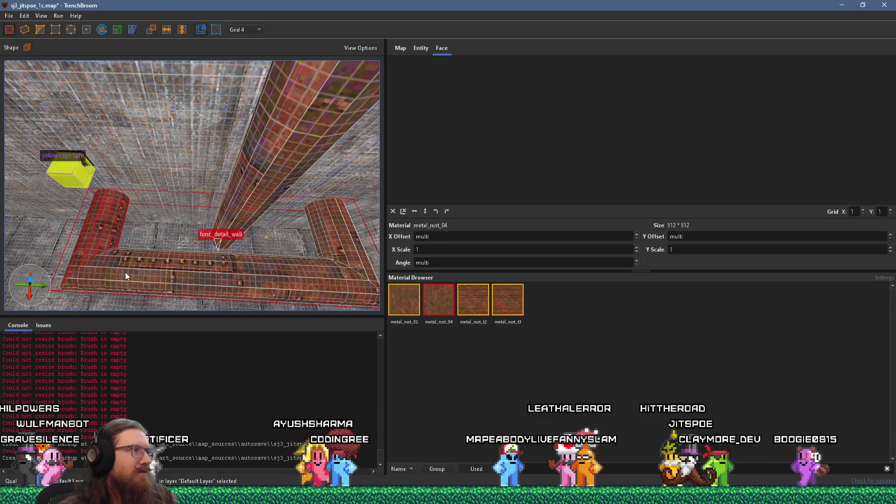
mouse_move(335, 216)
mouse_down()
mouse_move(261, 245)
mouse_move(262, 292)
mouse_up()
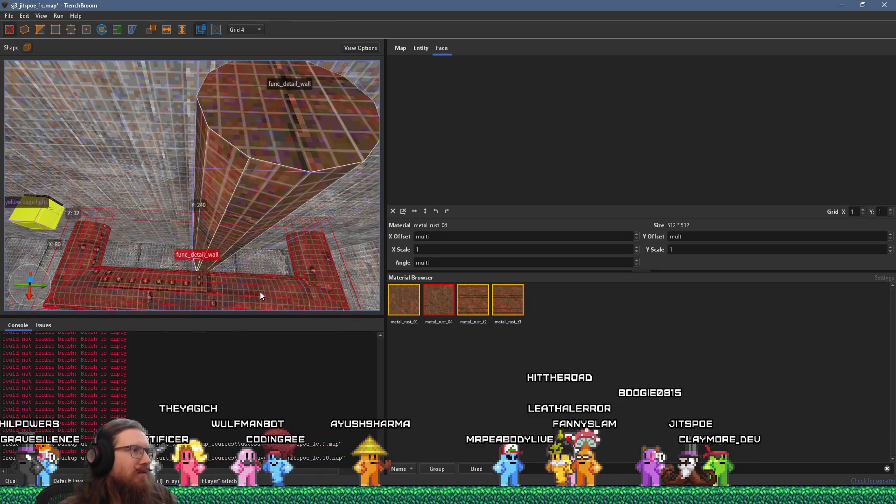
click(222, 225)
mouse_move(242, 217)
mouse_down()
mouse_move(205, 192)
mouse_move(200, 105)
mouse_move(195, 139)
mouse_move(221, 143)
mouse_move(271, 201)
mouse_move(282, 185)
mouse_move(296, 195)
mouse_up()
shift+click(278, 180)
Shift the tall rusty column face's texture sideways by adjusting its X offset.
shift+click(264, 180)
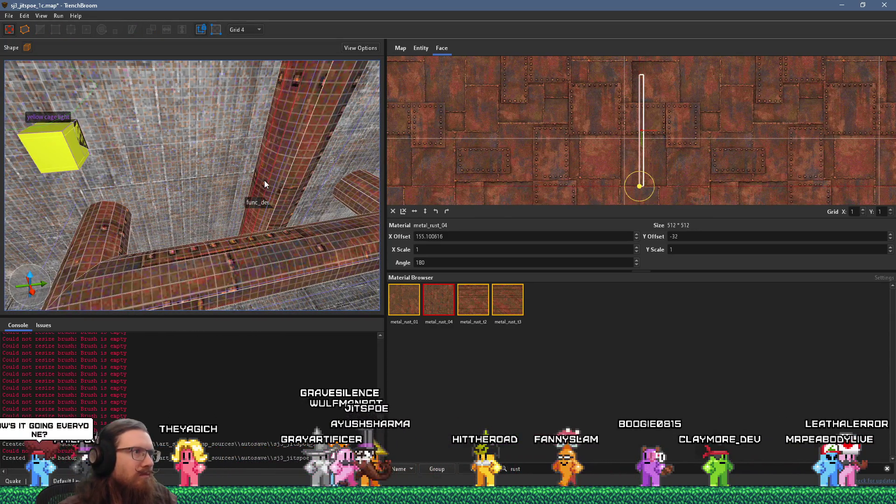
mouse_move(296, 185)
mouse_down()
mouse_move(149, 199)
mouse_move(113, 159)
mouse_up()
shift+click(186, 193)
shift+click(155, 184)
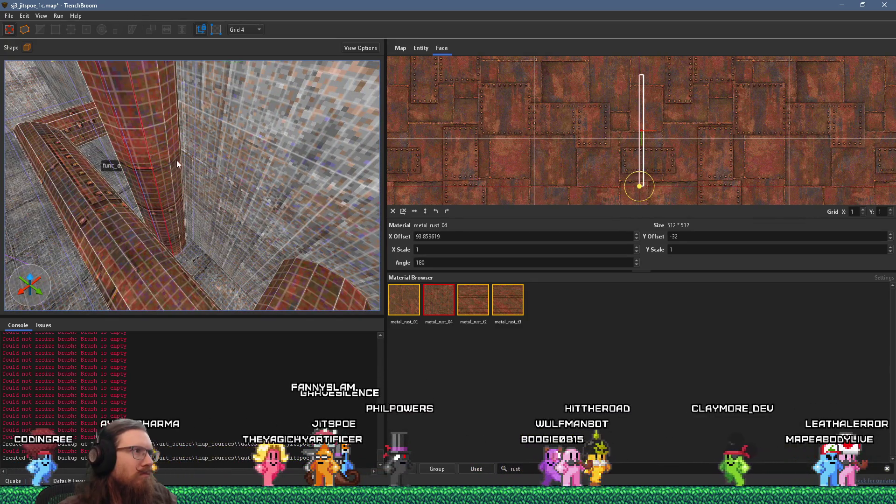
mouse_move(174, 161)
mouse_down()
mouse_move(95, 177)
mouse_move(243, 226)
mouse_move(304, 206)
mouse_move(200, 198)
mouse_move(147, 208)
mouse_move(183, 230)
mouse_up()
shift+click(97, 170)
Duplicate the rusty column and place the copy to its left.
click(217, 215)
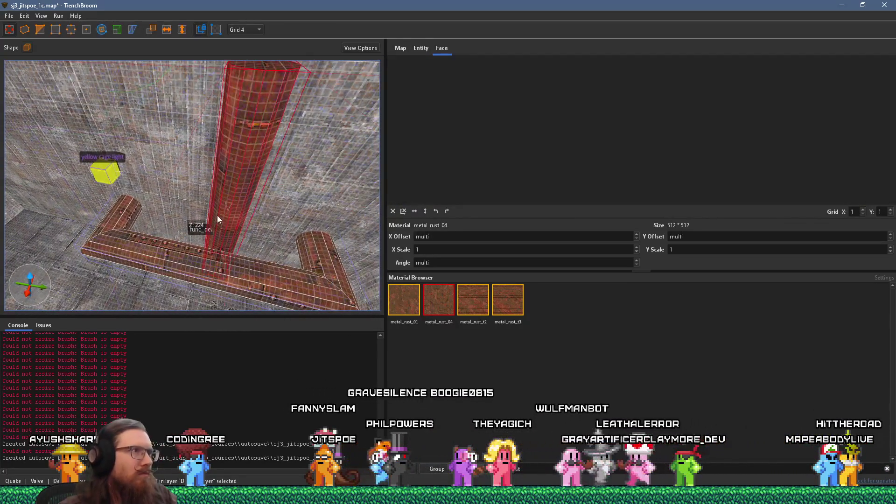
key(ctrl+d)
mouse_move(231, 200)
mouse_down()
mouse_move(164, 183)
mouse_move(155, 156)
mouse_move(150, 259)
mouse_move(177, 223)
mouse_move(197, 144)
mouse_move(176, 185)
mouse_up()
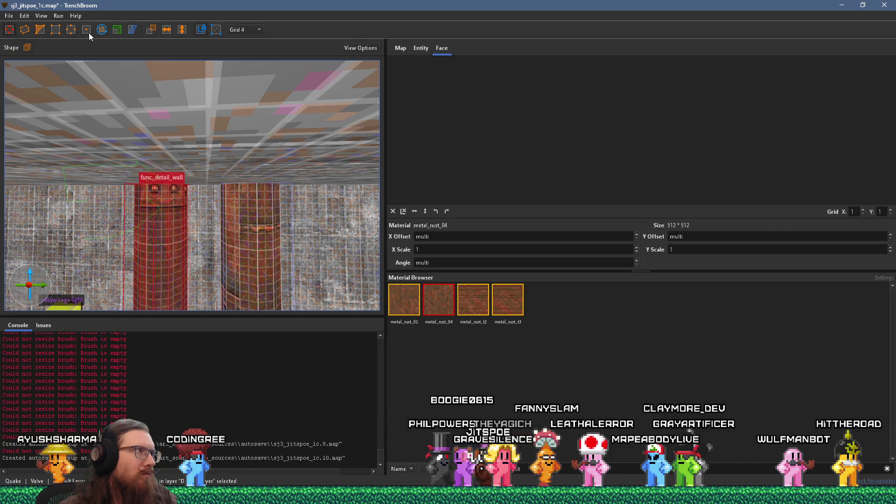
drag(108, 75, 161, 189)
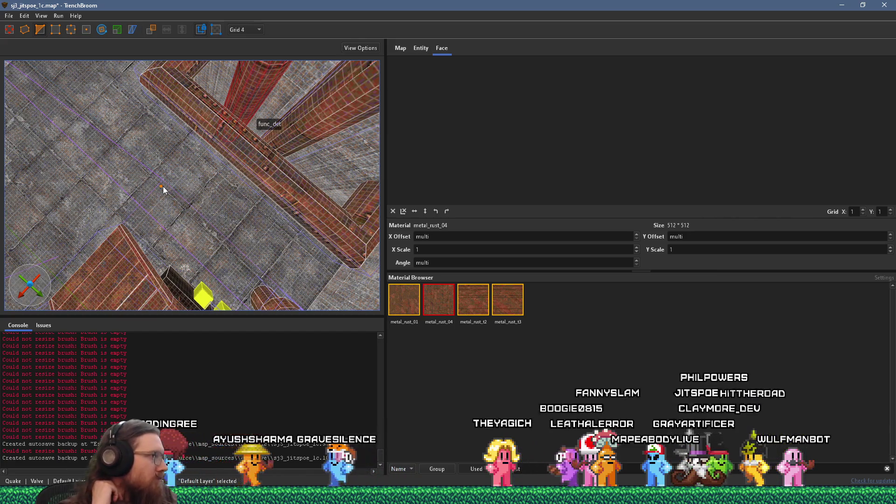
mouse_move(208, 140)
mouse_down()
mouse_move(141, 223)
mouse_move(190, 167)
mouse_move(193, 125)
mouse_move(237, 91)
mouse_move(212, 129)
mouse_move(233, 97)
mouse_move(231, 122)
mouse_move(281, 55)
mouse_up()
scroll(141, 223, up, 5)
key(Escape)
mouse_move(203, 222)
mouse_down()
mouse_move(260, 223)
mouse_move(248, 228)
mouse_move(174, 203)
mouse_move(200, 195)
mouse_move(63, 165)
mouse_move(242, 180)
mouse_move(159, 186)
mouse_move(165, 213)
mouse_move(159, 183)
mouse_move(210, 196)
mouse_move(41, 170)
mouse_move(271, 184)
mouse_move(309, 210)
mouse_move(291, 206)
mouse_move(257, 251)
mouse_move(246, 234)
mouse_move(258, 224)
mouse_move(107, 229)
mouse_up()
click(161, 187)
key(Escape)
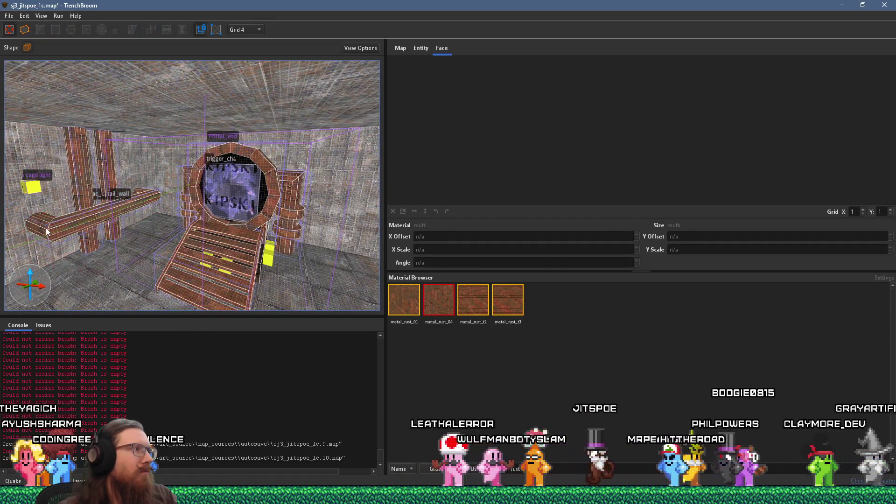
Copy the rusty beam beside the stairs and rotate the copy to 330°.
click(117, 211)
scroll(146, 190, up, 3)
drag(144, 178, 309, 270)
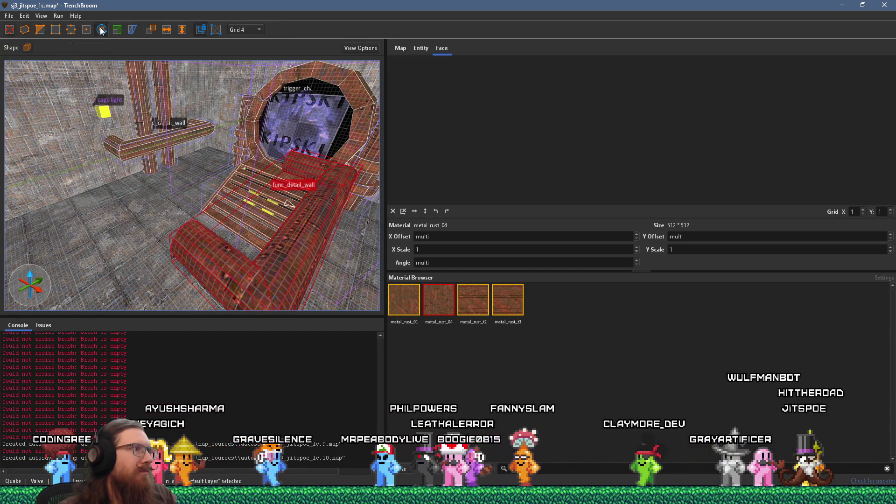
key(r)
drag(307, 236, 270, 237)
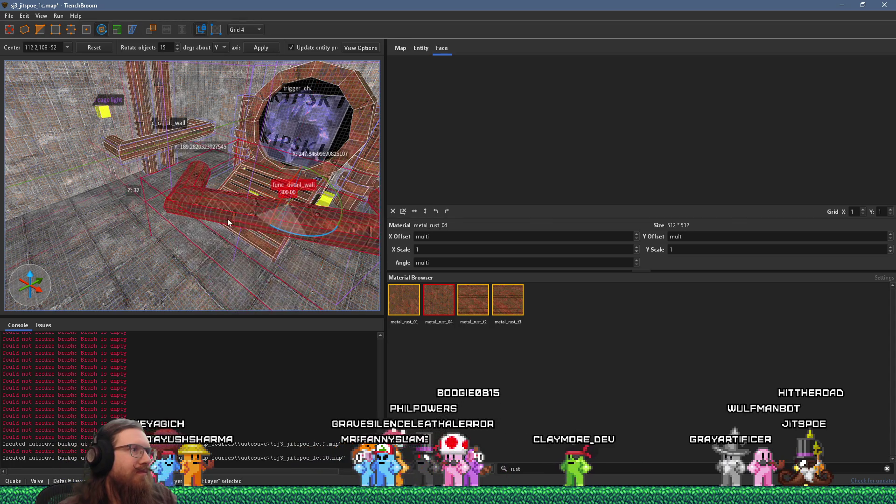
mouse_move(187, 201)
mouse_down()
mouse_move(248, 180)
mouse_move(203, 163)
mouse_up()
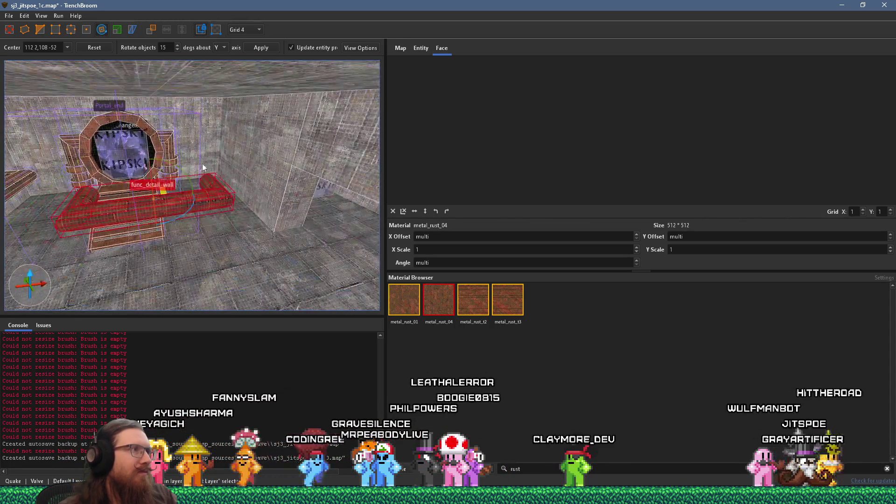
mouse_move(73, 97)
mouse_down()
mouse_move(155, 98)
mouse_move(220, 218)
mouse_up()
Shorten the angled beam copy by pulling its end face inward.
key(r)
mouse_move(272, 165)
mouse_down()
mouse_move(178, 133)
mouse_move(320, 156)
mouse_move(336, 144)
mouse_move(330, 174)
mouse_move(268, 193)
mouse_move(257, 187)
mouse_move(267, 180)
mouse_move(245, 146)
mouse_move(278, 137)
mouse_move(166, 107)
mouse_move(111, 135)
mouse_move(164, 161)
mouse_up()
mouse_move(184, 191)
mouse_down()
mouse_move(138, 185)
mouse_move(301, 191)
mouse_move(244, 237)
mouse_up()
mouse_move(175, 217)
mouse_down()
mouse_move(243, 226)
mouse_move(136, 208)
mouse_move(168, 205)
mouse_move(112, 192)
mouse_move(257, 220)
mouse_move(230, 248)
mouse_move(130, 207)
mouse_move(155, 226)
mouse_move(230, 250)
mouse_move(204, 247)
mouse_move(209, 255)
mouse_move(237, 81)
mouse_move(255, 96)
mouse_move(298, 197)
mouse_move(277, 161)
mouse_move(253, 59)
mouse_move(284, 93)
mouse_move(287, 79)
mouse_move(273, 160)
mouse_move(272, 103)
mouse_move(247, 119)
mouse_move(134, 92)
mouse_up()
mouse_move(172, 141)
mouse_down()
mouse_move(145, 158)
mouse_move(205, 148)
mouse_move(201, 30)
mouse_move(234, 89)
mouse_move(283, 114)
mouse_move(269, 89)
mouse_move(277, 169)
mouse_up()
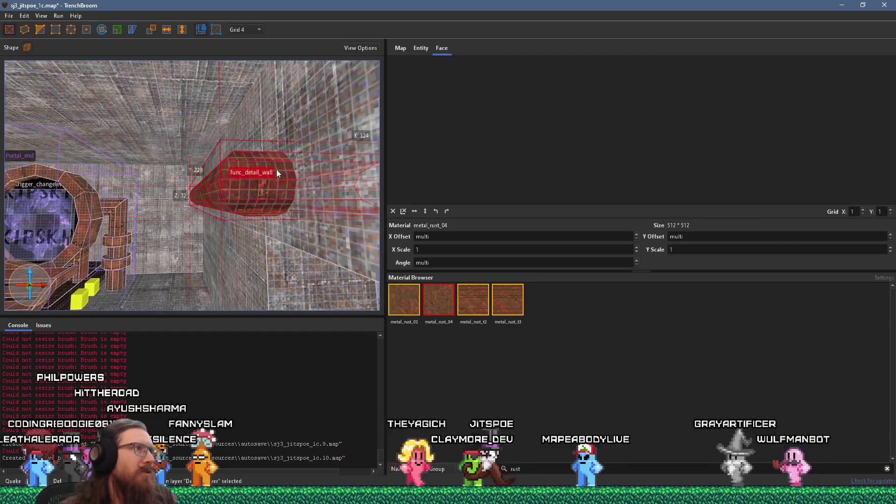
Set the grid to 16, then 8, and raise the pipe slightly.
click(259, 29)
click(247, 86)
mouse_move(261, 117)
mouse_down()
mouse_move(279, 172)
mouse_move(274, 180)
mouse_move(254, 170)
mouse_up()
click(259, 30)
click(255, 80)
drag(264, 142, 265, 131)
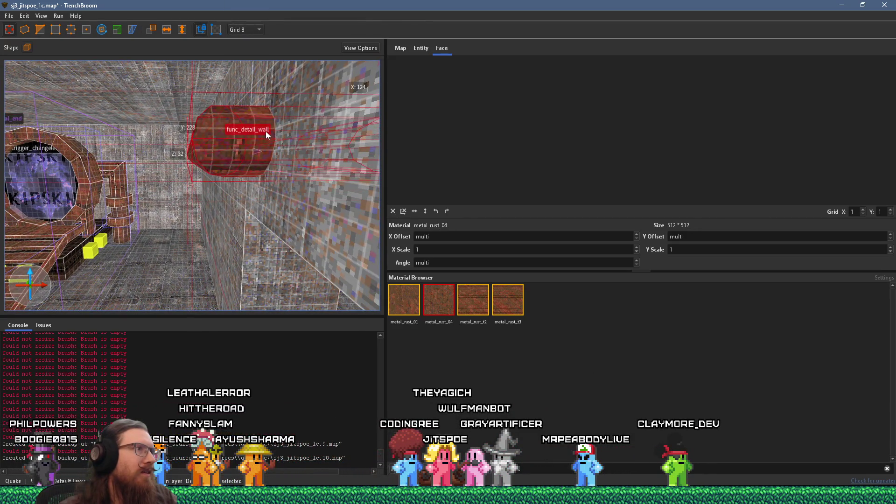
Lower the pipe into place on grid 4, then return the grid to 8.
click(249, 29)
click(251, 69)
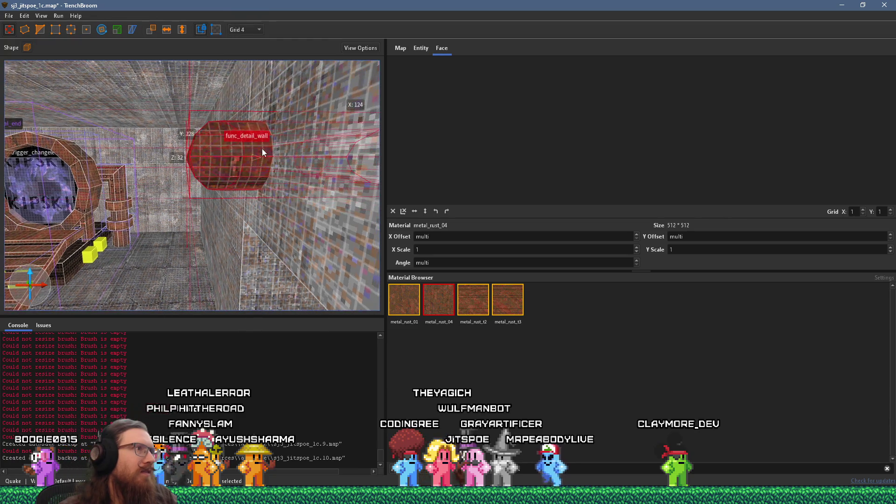
drag(262, 152, 262, 156)
click(250, 29)
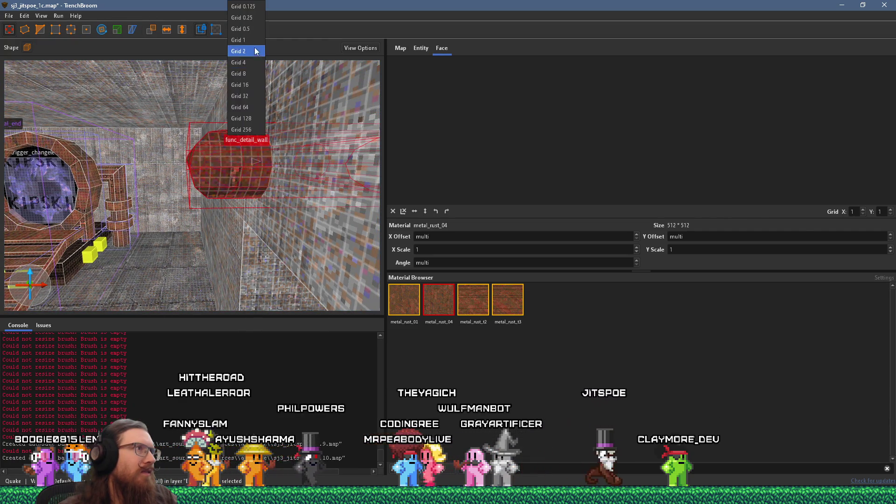
click(255, 79)
scroll(271, 130, down, 3)
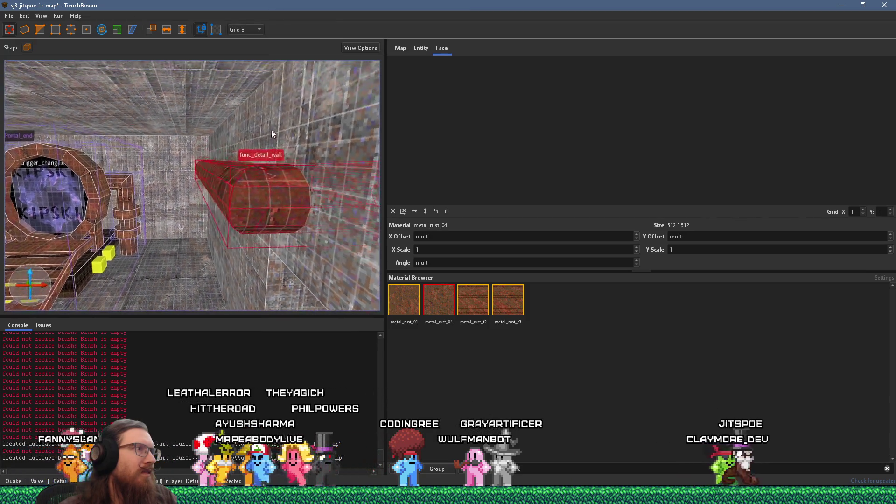
mouse_move(270, 141)
mouse_down()
mouse_move(243, 178)
mouse_move(211, 190)
mouse_move(295, 178)
mouse_move(268, 184)
mouse_move(362, 210)
mouse_move(243, 180)
mouse_move(292, 200)
mouse_move(244, 242)
mouse_up()
scroll(211, 190, up, 5)
scroll(296, 175, down, 3)
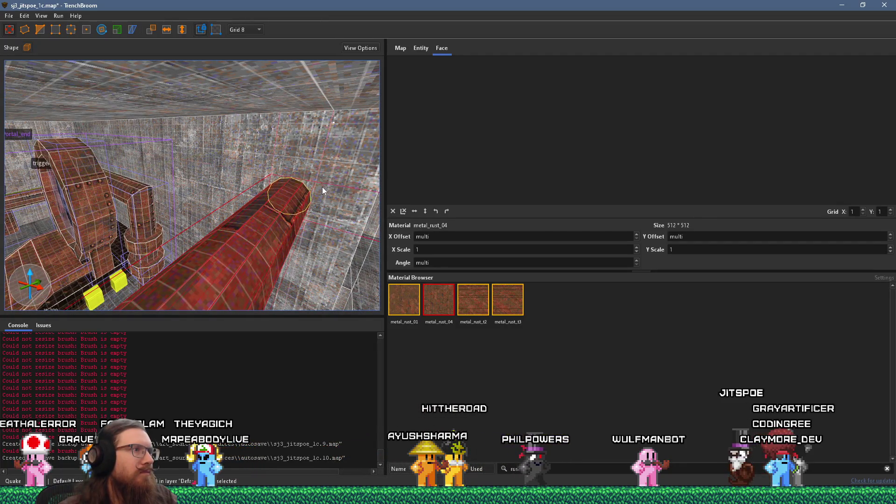
mouse_move(320, 186)
mouse_down()
mouse_move(335, 204)
mouse_move(320, 200)
mouse_move(339, 208)
mouse_move(345, 199)
mouse_move(278, 139)
mouse_move(268, 161)
mouse_move(197, 159)
mouse_move(240, 176)
mouse_up()
key(Escape)
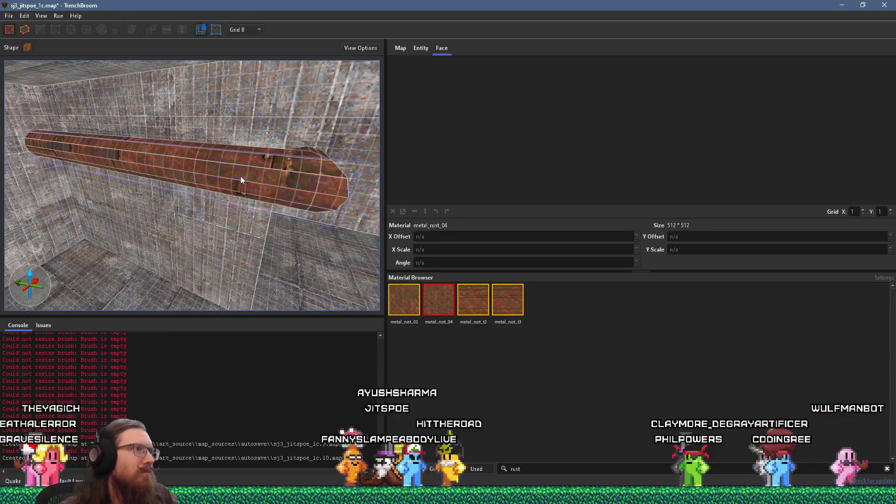
Reset a pipe face's texture alignment to zero and slide the texture along the diagonal pipe.
shift+click(242, 174)
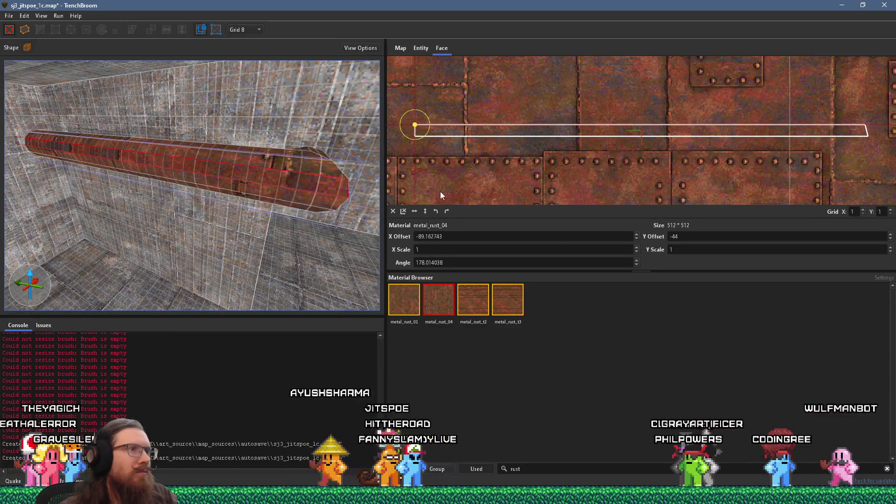
click(394, 211)
mouse_move(237, 192)
mouse_down()
mouse_move(164, 85)
mouse_move(169, 113)
mouse_up()
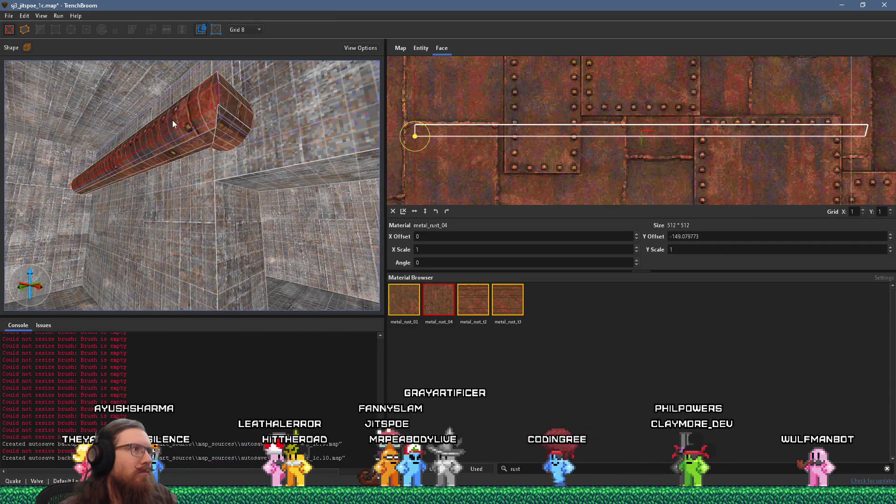
drag(188, 150, 117, 80)
mouse_move(221, 172)
mouse_down()
mouse_move(238, 196)
mouse_move(195, 198)
mouse_move(222, 197)
mouse_move(240, 209)
mouse_move(299, 295)
mouse_move(275, 282)
mouse_move(206, 288)
mouse_move(234, 257)
mouse_up()
Move closer to the pipe and wall and select other faces of the pipe.
click(302, 239)
drag(302, 239, 276, 242)
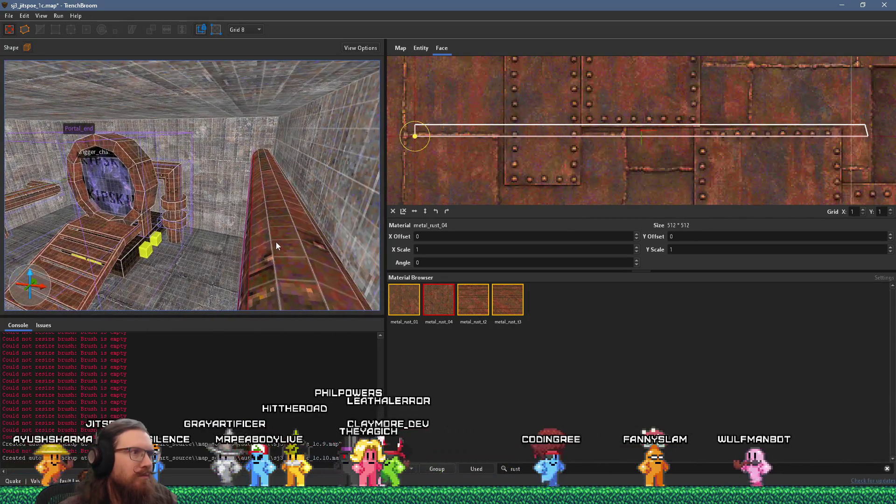
mouse_move(329, 265)
mouse_down()
mouse_move(221, 248)
mouse_move(303, 240)
mouse_move(226, 257)
mouse_move(280, 234)
mouse_move(130, 216)
mouse_up()
click(220, 248)
Rotate the long pipe so it crosses the parallel pipe.
click(280, 234)
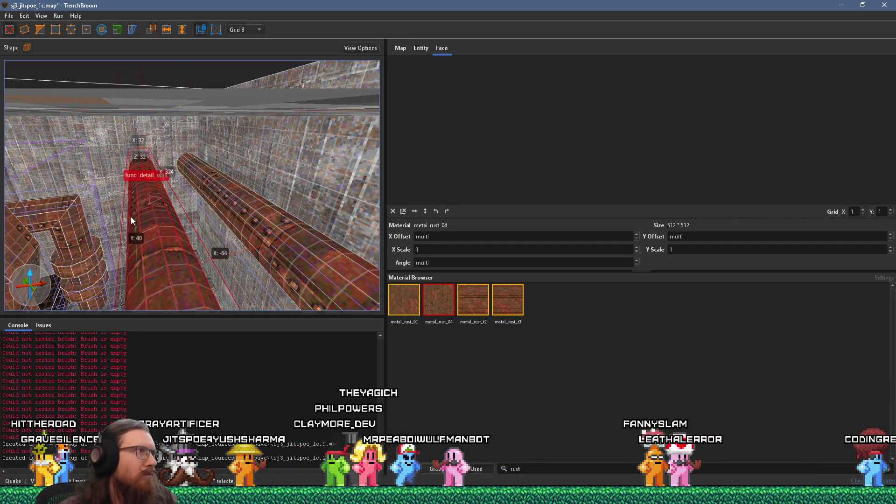
click(101, 29)
drag(122, 140, 151, 154)
mouse_move(83, 186)
mouse_down()
mouse_move(180, 133)
mouse_move(169, 142)
mouse_move(159, 131)
mouse_up()
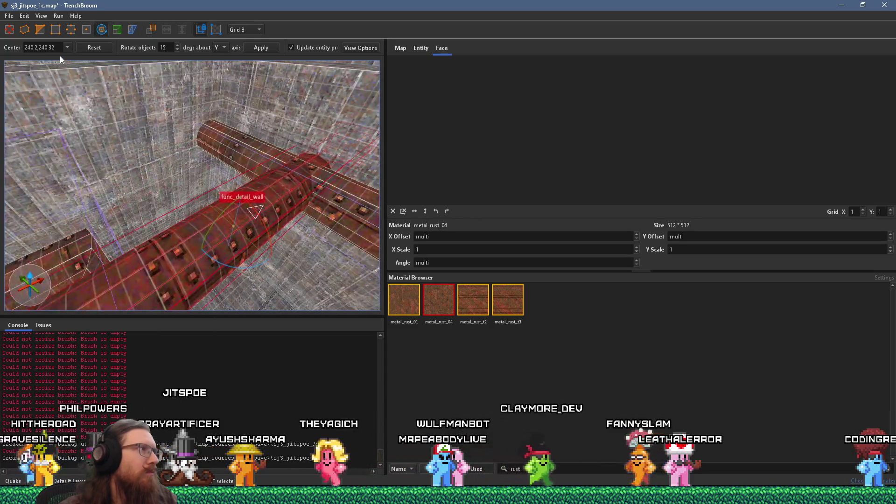
key(Escape)
From above the crossing pipes, select the small stray brush by the pipe and remove it.
scroll(120, 152, up, 5)
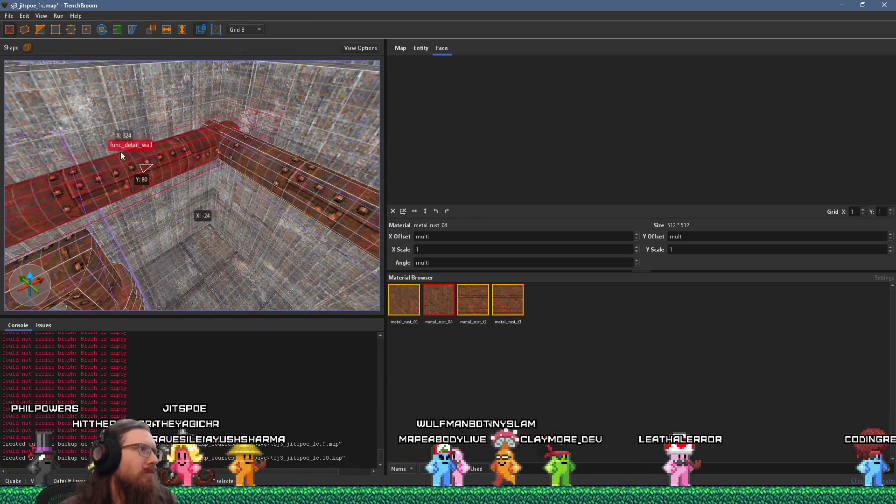
mouse_move(159, 158)
mouse_down()
mouse_move(158, 212)
mouse_move(188, 195)
mouse_up()
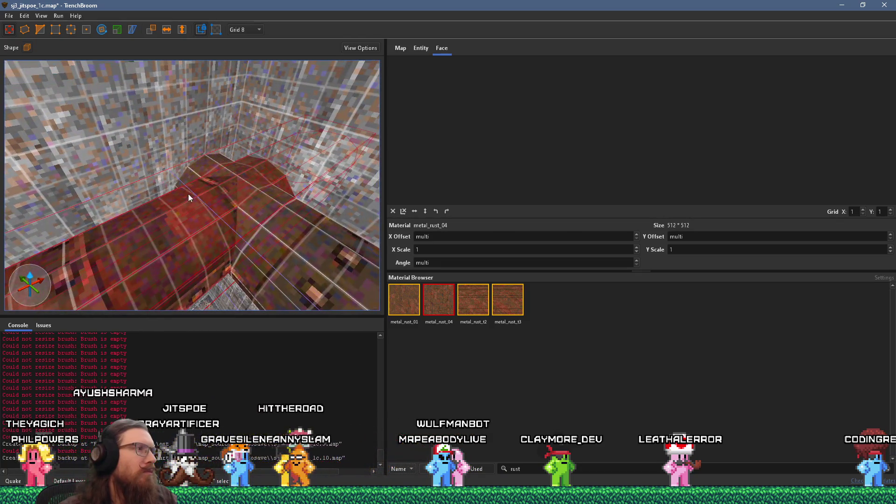
click(42, 29)
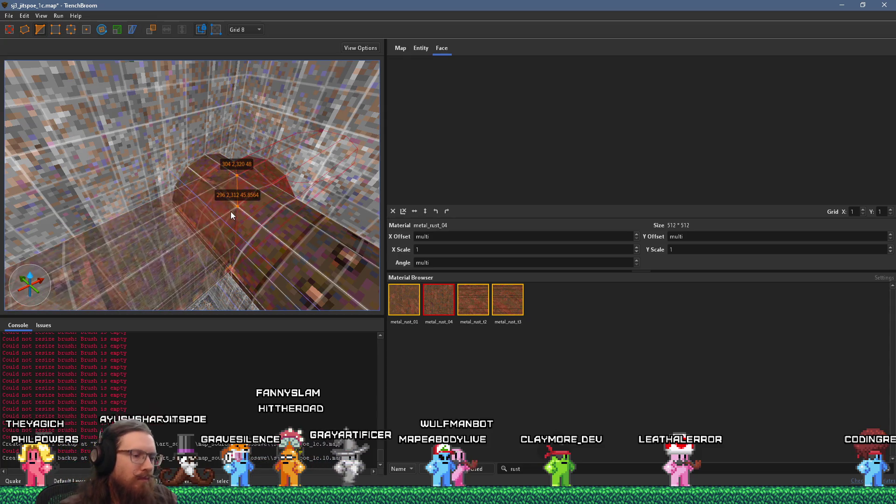
click(231, 212)
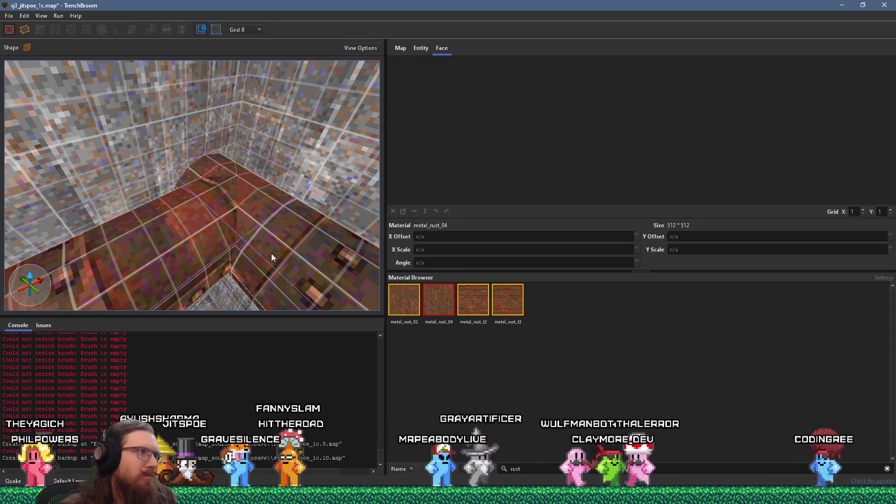
click(284, 270)
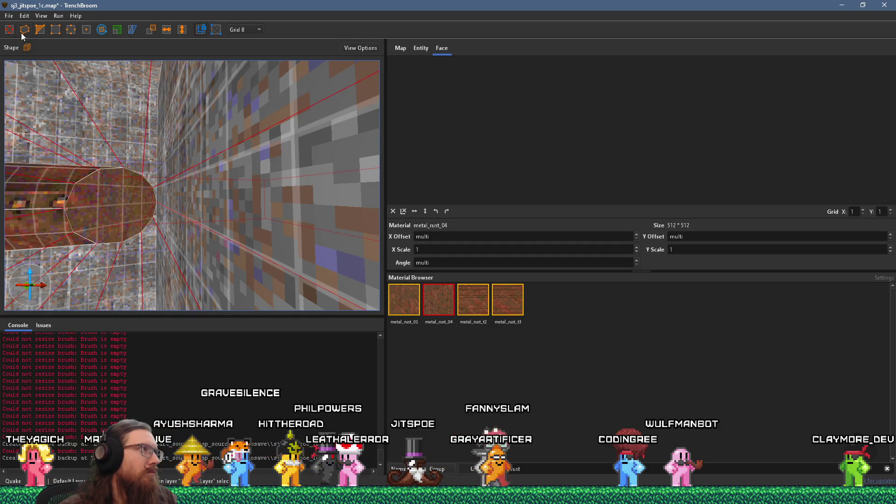
key(Escape)
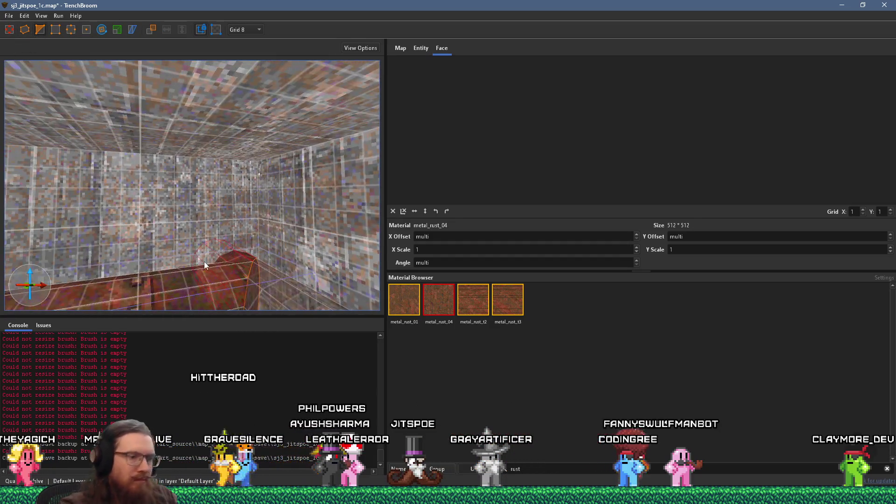
key(ctrl+z)
Select the left and right rusted pipes near the KIPSKI portal to inspect them, then deselect both.
mouse_move(203, 261)
mouse_down()
mouse_move(159, 273)
mouse_move(292, 276)
mouse_move(300, 248)
mouse_move(384, 236)
mouse_move(245, 240)
mouse_move(179, 232)
mouse_move(241, 218)
mouse_up()
click(243, 208)
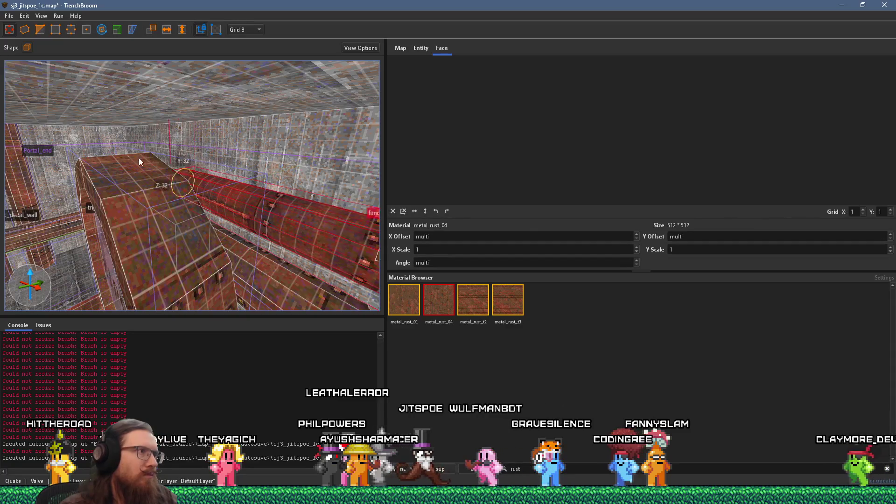
mouse_move(95, 148)
mouse_down()
mouse_move(228, 147)
mouse_move(167, 147)
mouse_move(180, 111)
mouse_move(239, 186)
mouse_move(145, 175)
mouse_move(232, 111)
mouse_up()
key(Escape)
click(233, 111)
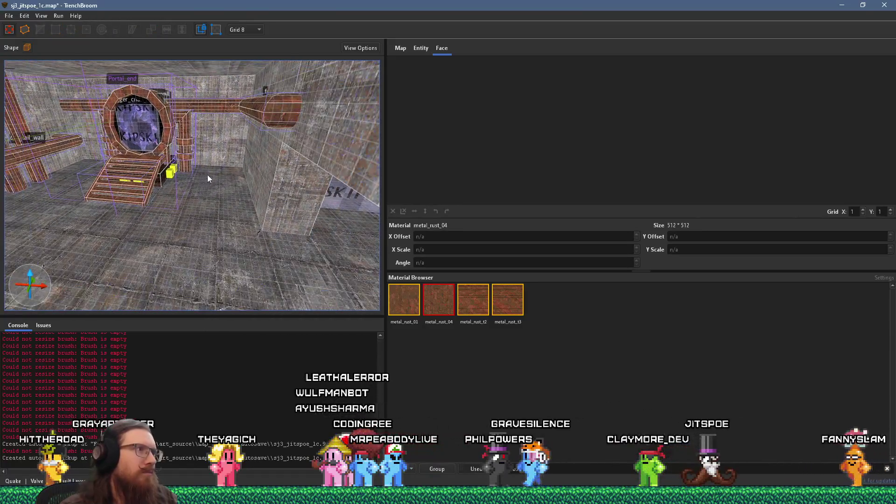
ctrl+click(275, 111)
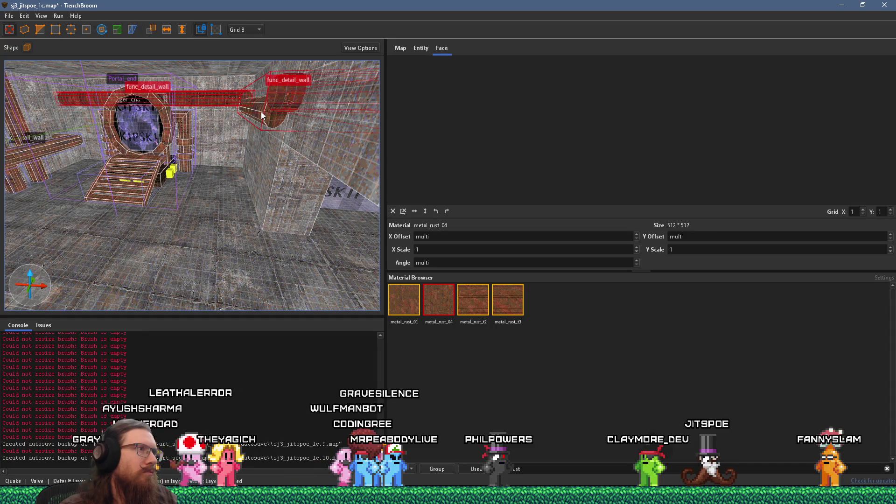
ctrl+click(243, 100)
ctrl+click(259, 97)
mouse_move(217, 150)
mouse_down()
mouse_move(216, 135)
mouse_move(305, 136)
mouse_move(260, 156)
mouse_move(73, 178)
mouse_move(116, 163)
mouse_move(190, 173)
mouse_move(228, 192)
mouse_move(61, 167)
mouse_up()
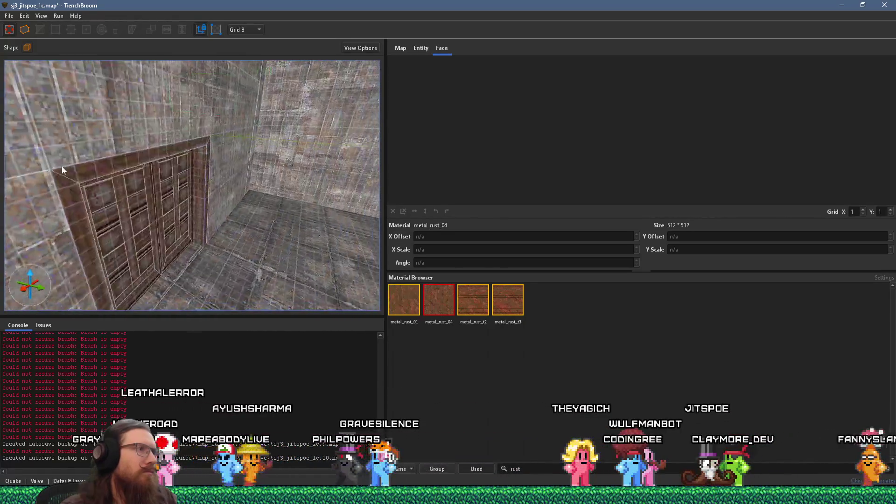
Search 'red' and apply stone_7_red1 red brick to the concrete wall beside the door.
click(276, 158)
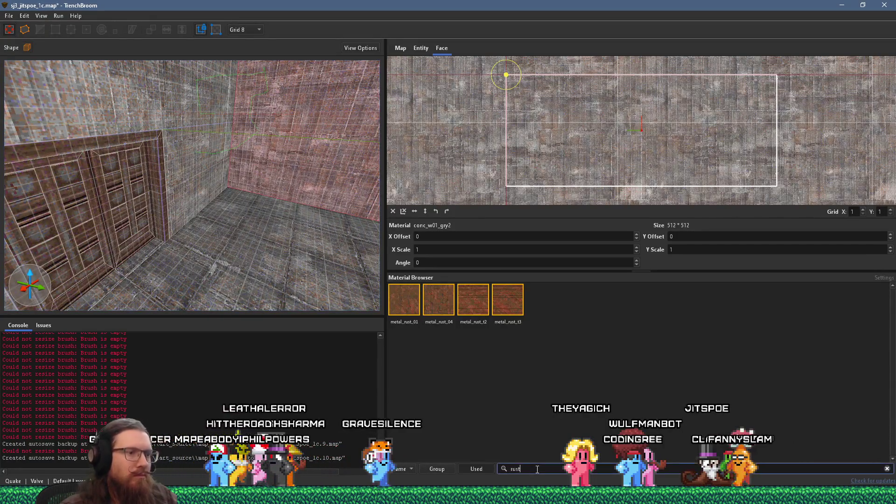
double_click(515, 468)
text(red)
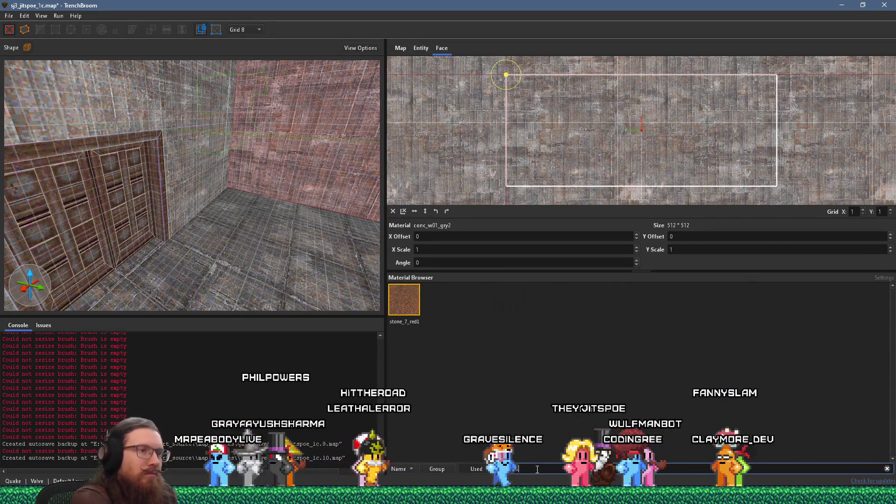
click(405, 300)
mouse_move(280, 211)
mouse_down()
mouse_move(342, 298)
mouse_move(319, 275)
mouse_up()
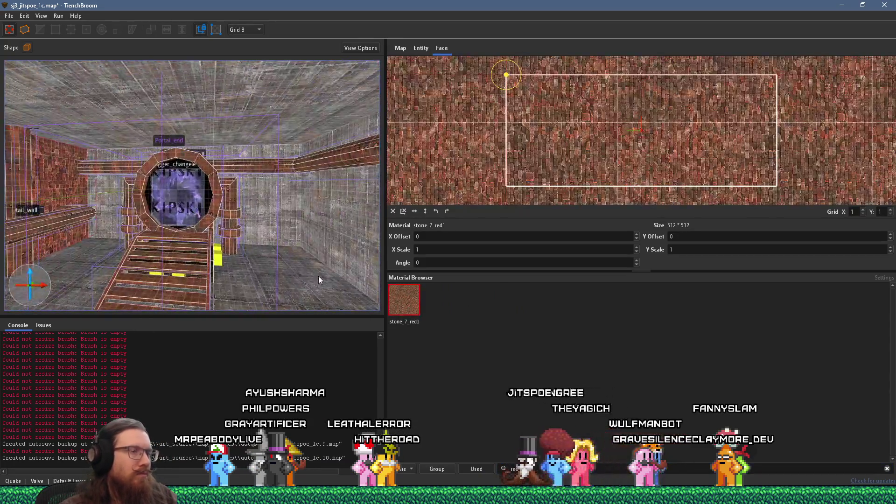
scroll(123, 244, up, 2)
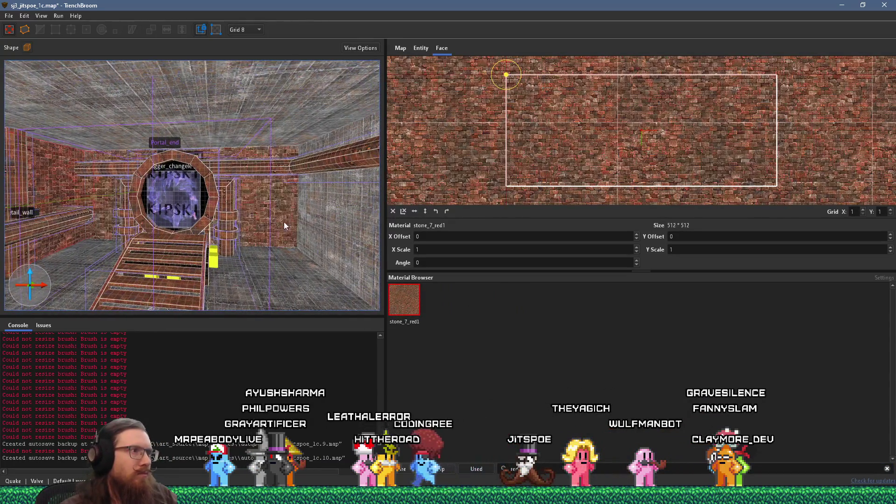
drag(312, 223, 276, 214)
Select the brown concrete ceiling face and drag its texture alignment.
click(261, 180)
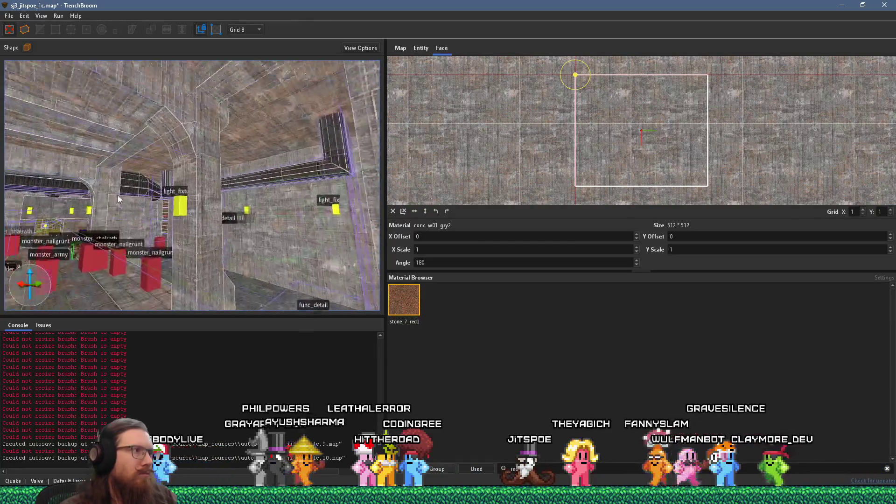
click(214, 133)
mouse_move(258, 148)
mouse_down()
mouse_move(214, 158)
mouse_move(239, 161)
mouse_move(217, 119)
mouse_move(203, 166)
mouse_up()
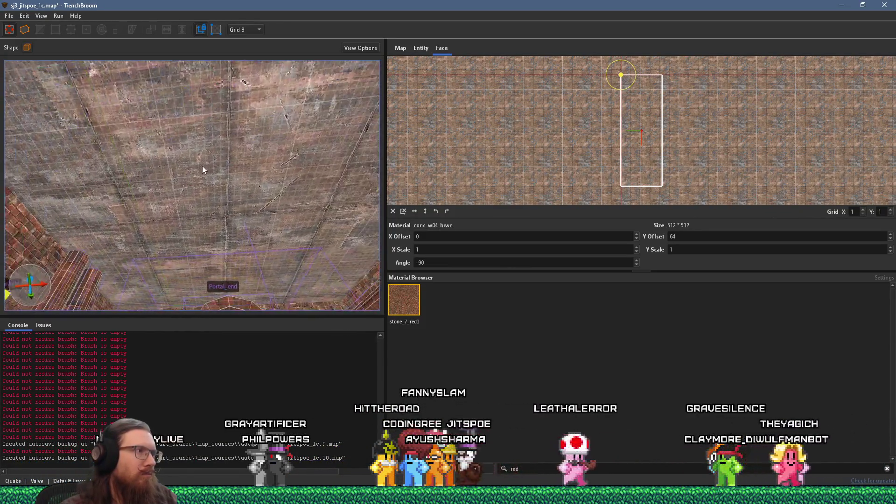
click(203, 162)
scroll(559, 167, up, 2)
mouse_move(626, 159)
mouse_down()
mouse_move(653, 169)
mouse_move(633, 169)
mouse_move(625, 148)
mouse_move(656, 158)
mouse_move(630, 162)
mouse_up()
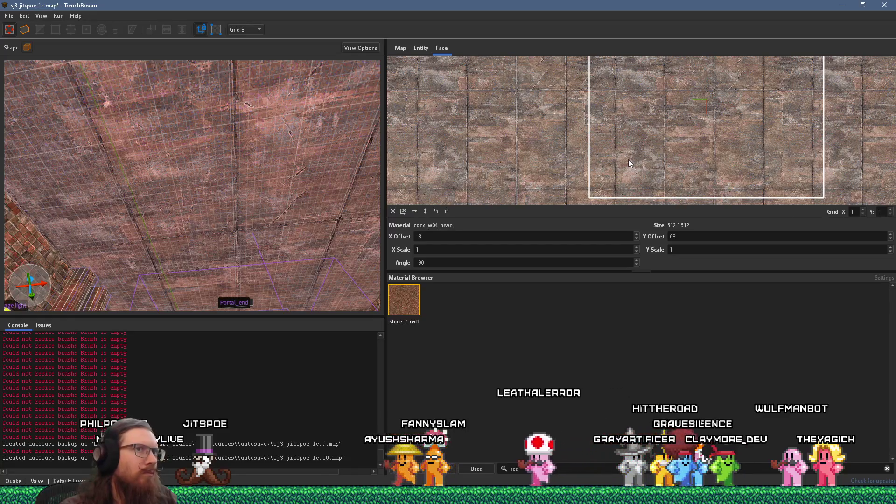
Set the ceiling texture's Y offset to 64 and X offset to 0.
scroll(125, 205, up, 5)
scroll(185, 181, down, 2)
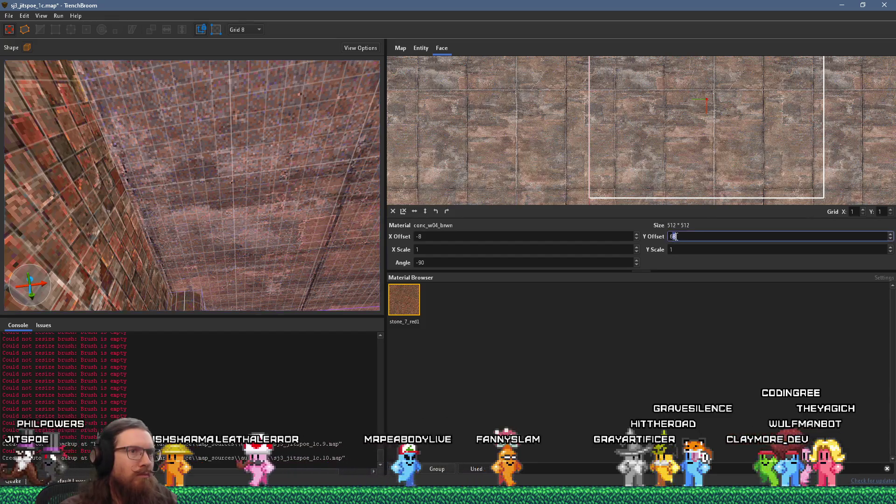
text(4)
key(Return)
mouse_move(346, 252)
mouse_down()
mouse_move(310, 230)
mouse_move(296, 200)
mouse_up()
triple_click(508, 239)
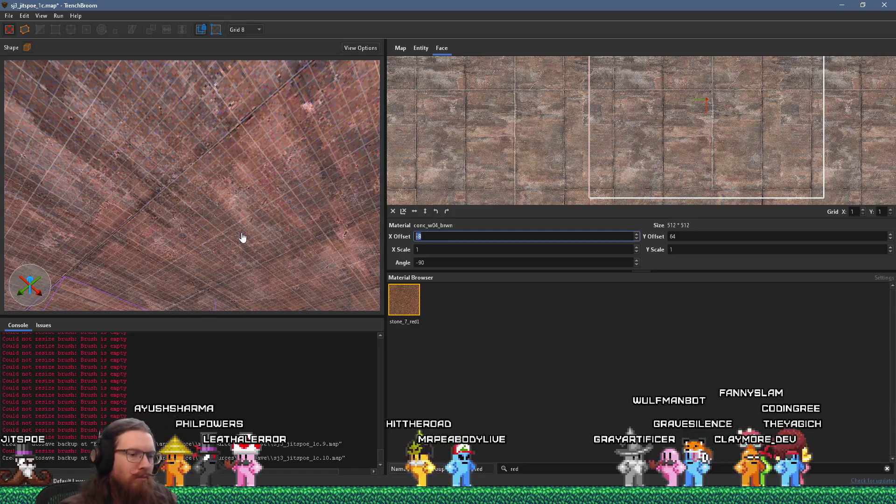
text(0)
key(Return)
mouse_move(169, 216)
mouse_down()
mouse_move(234, 226)
mouse_move(219, 219)
mouse_move(262, 65)
mouse_move(276, 134)
mouse_move(209, 147)
mouse_move(247, 150)
mouse_move(233, 214)
mouse_move(138, 225)
mouse_move(169, 247)
mouse_up()
scroll(167, 242, down, 3)
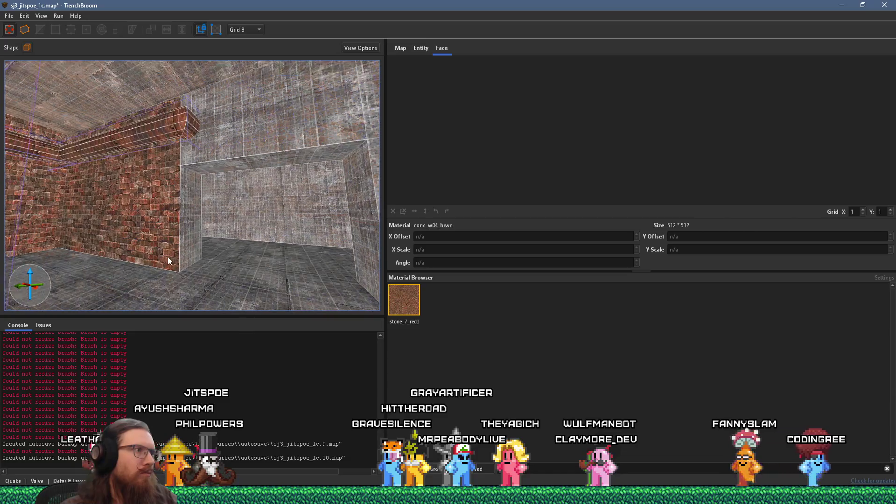
Apply stone_7_red1 red brick to the wall above the concrete alcove.
shift+click(160, 249)
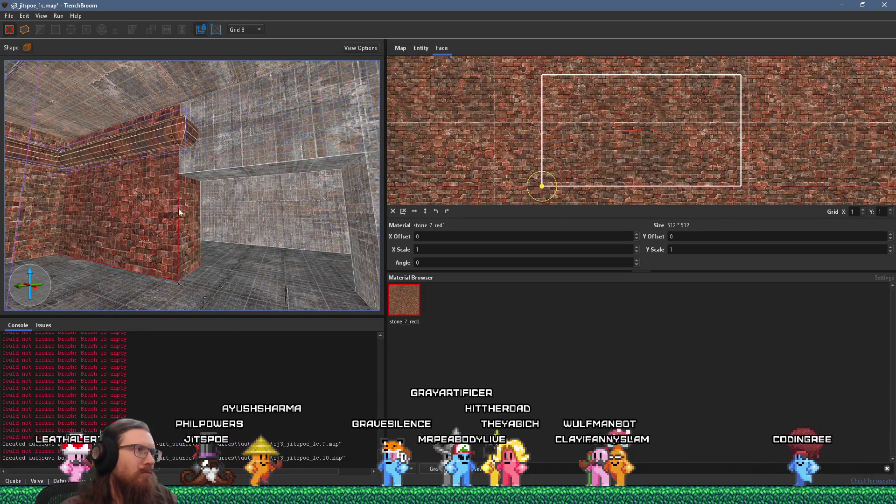
alt+shift+click(222, 149)
click(214, 85)
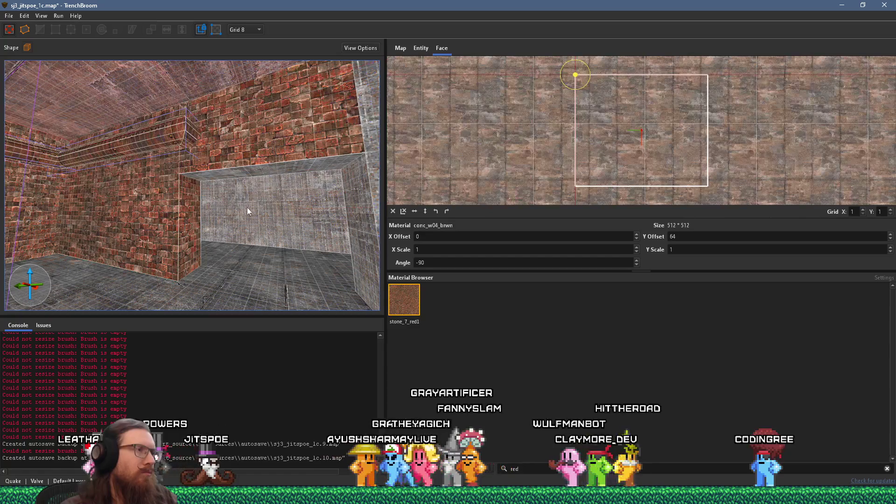
drag(245, 183, 171, 184)
click(171, 184)
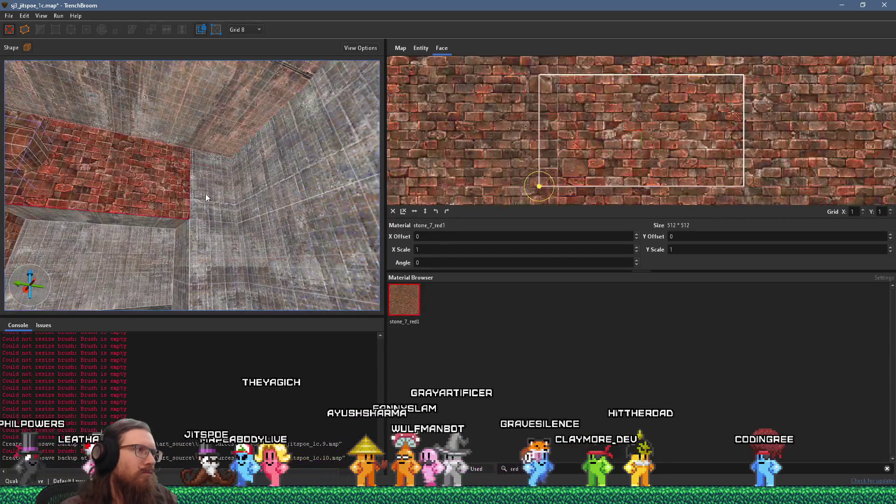
mouse_move(269, 226)
mouse_down()
mouse_move(266, 237)
mouse_move(62, 239)
mouse_move(339, 217)
mouse_move(234, 214)
mouse_move(223, 188)
mouse_move(178, 212)
mouse_move(153, 208)
mouse_up()
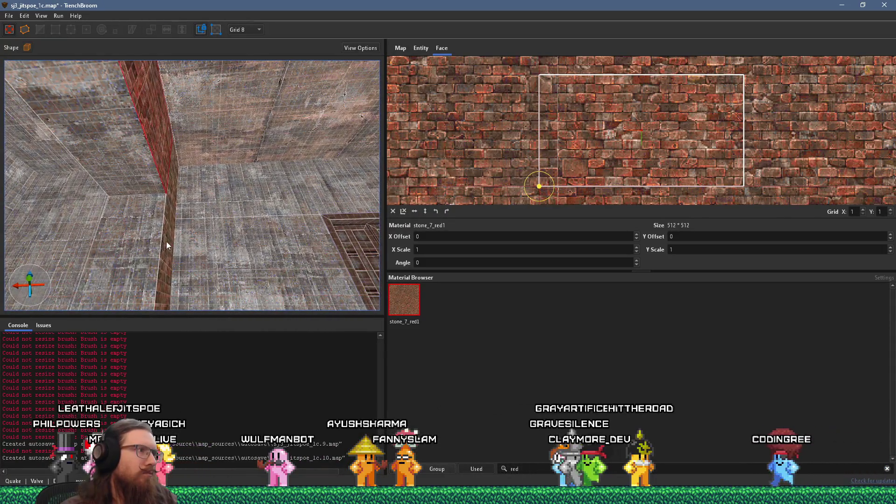
Shift the thin brick strip's texture to X offset 256 with the arrow keys.
click(167, 241)
mouse_move(147, 247)
mouse_down()
mouse_move(130, 250)
mouse_move(317, 262)
mouse_move(267, 255)
mouse_move(300, 271)
mouse_move(191, 228)
mouse_up()
key(Left)
key(Left)
key(Left)
key(shift+Left)
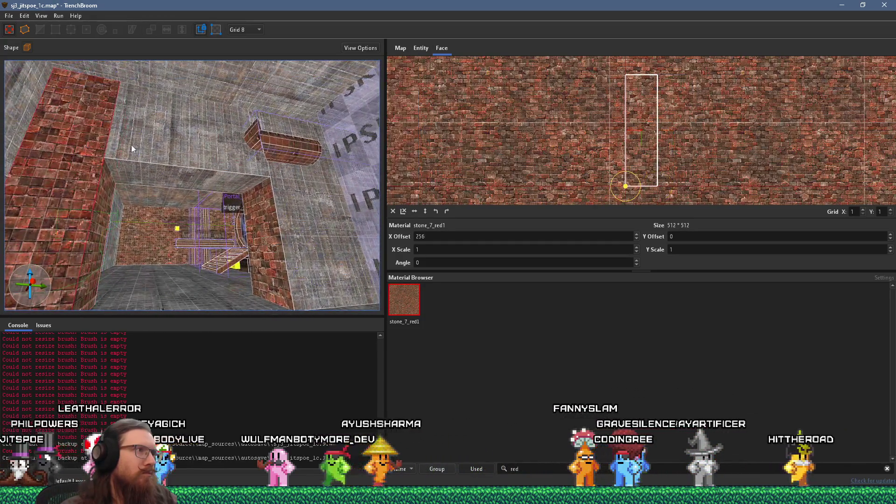
Select the brick beam brush, then the trigger_fogblend brush by the skip wall.
drag(268, 205, 249, 181)
click(255, 166)
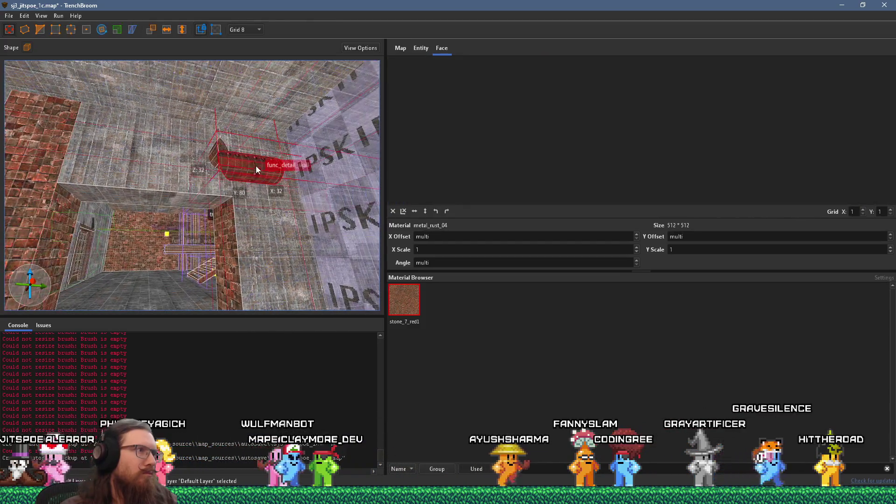
drag(251, 212, 270, 240)
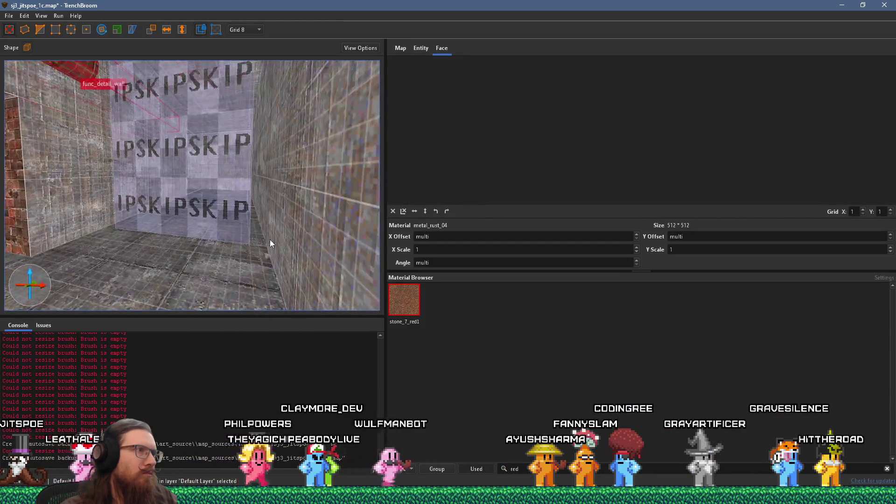
mouse_move(155, 202)
mouse_down()
mouse_move(290, 230)
mouse_move(173, 225)
mouse_move(265, 237)
mouse_up()
click(309, 215)
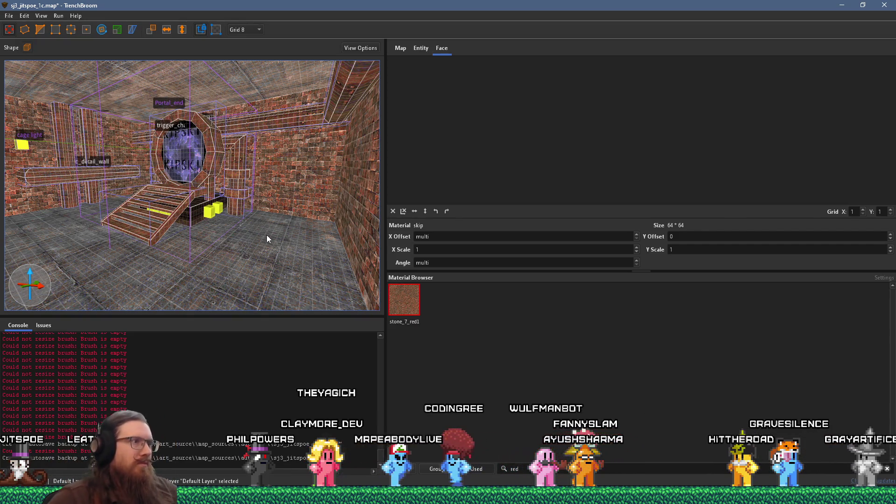
mouse_move(374, 217)
mouse_down()
mouse_move(229, 218)
mouse_move(242, 213)
mouse_move(226, 197)
mouse_move(310, 212)
mouse_up()
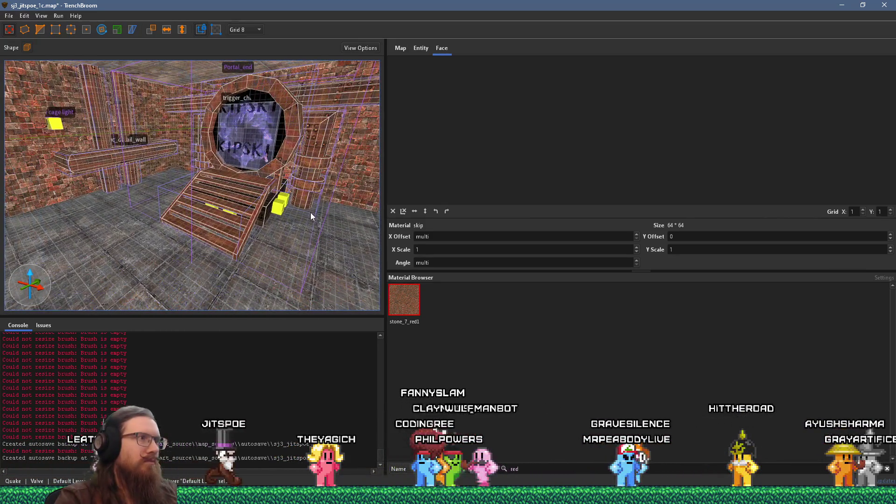
key(Escape)
mouse_move(254, 212)
mouse_down()
mouse_move(281, 214)
mouse_move(202, 205)
mouse_move(301, 212)
mouse_move(301, 202)
mouse_move(177, 223)
mouse_move(183, 181)
mouse_move(232, 208)
mouse_move(166, 220)
mouse_move(220, 200)
mouse_move(155, 212)
mouse_move(241, 184)
mouse_move(114, 174)
mouse_move(175, 185)
mouse_move(200, 220)
mouse_move(217, 315)
mouse_move(217, 226)
mouse_move(152, 192)
mouse_up()
mouse_move(204, 183)
mouse_down()
mouse_move(242, 179)
mouse_move(226, 142)
mouse_move(112, 208)
mouse_move(111, 189)
mouse_move(4, 180)
mouse_move(3, 168)
mouse_move(2, 178)
mouse_move(180, 167)
mouse_move(8, 176)
mouse_move(62, 187)
mouse_move(89, 181)
mouse_move(41, 175)
mouse_move(117, 182)
mouse_move(85, 216)
mouse_move(105, 207)
mouse_move(31, 258)
mouse_up()
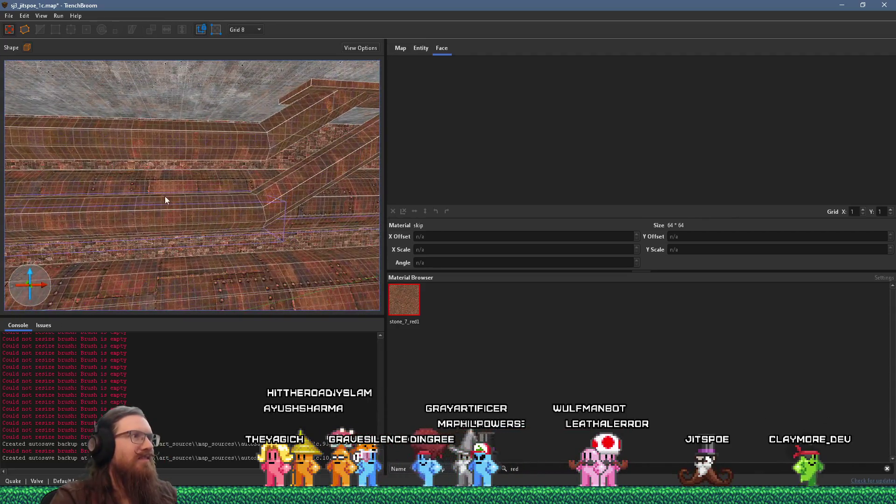
Apply metal_rust_t2 to the pillar face, rotate it to -90 degrees and slide it into alignment.
drag(164, 196, 199, 141)
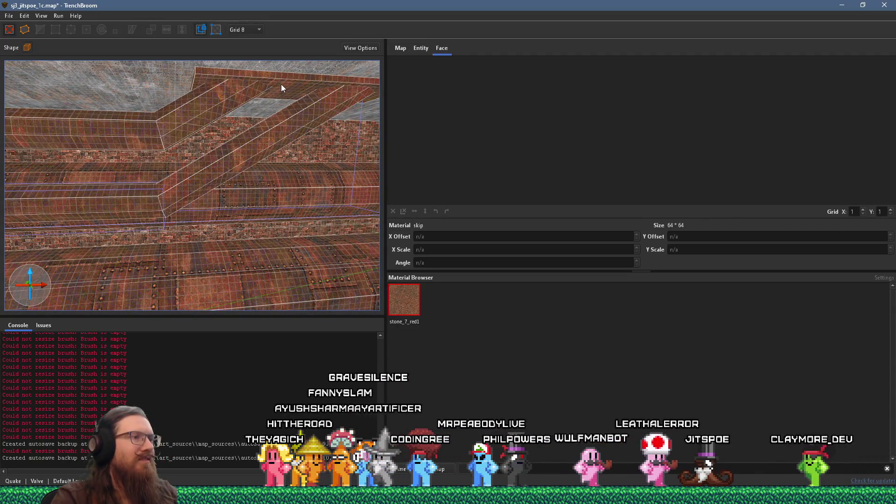
text(rust)
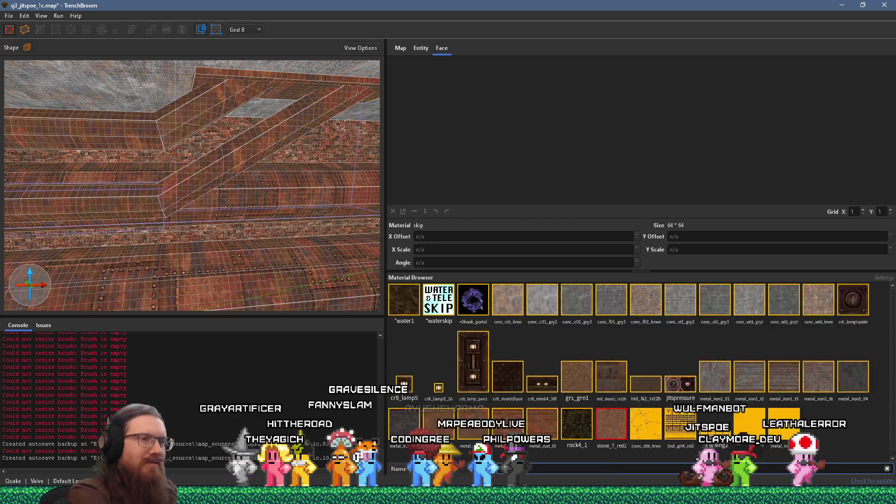
click(469, 301)
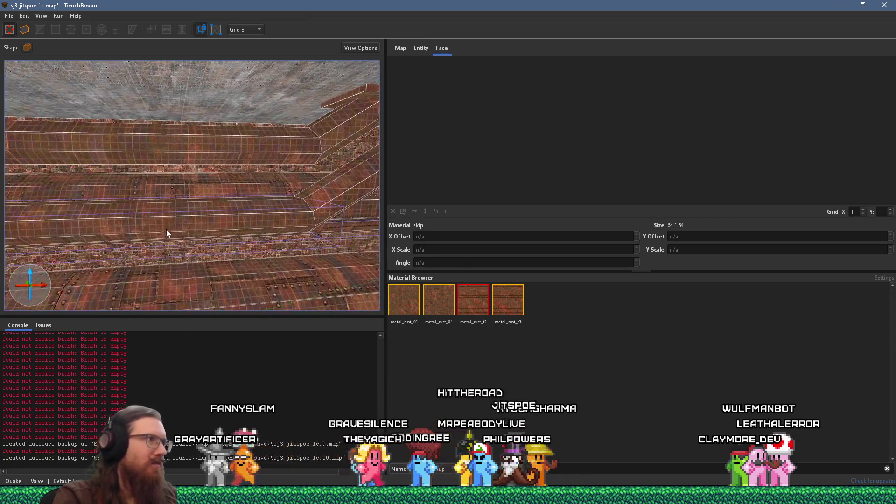
click(172, 221)
mouse_move(172, 218)
mouse_down()
mouse_move(174, 127)
mouse_move(188, 166)
mouse_move(182, 182)
mouse_up()
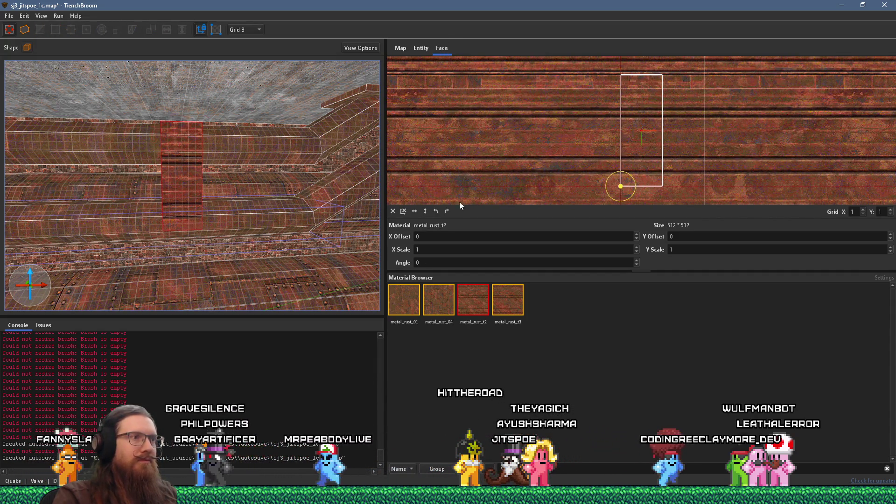
click(446, 211)
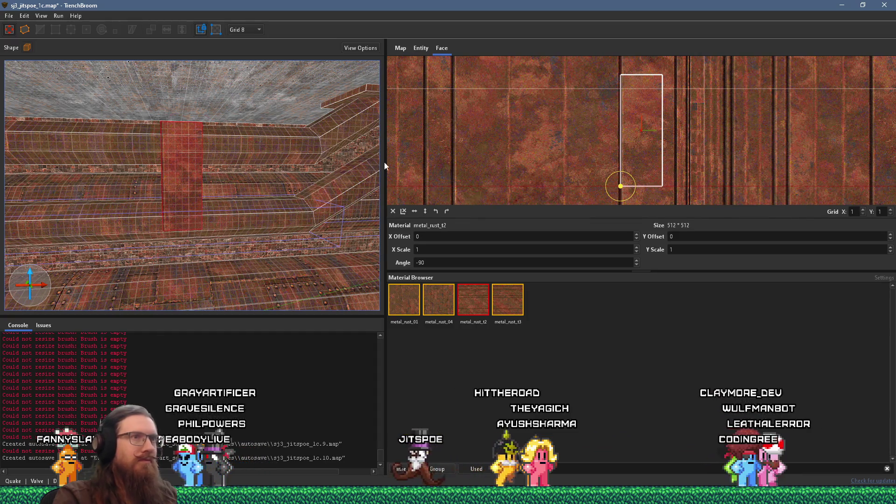
drag(491, 152, 419, 159)
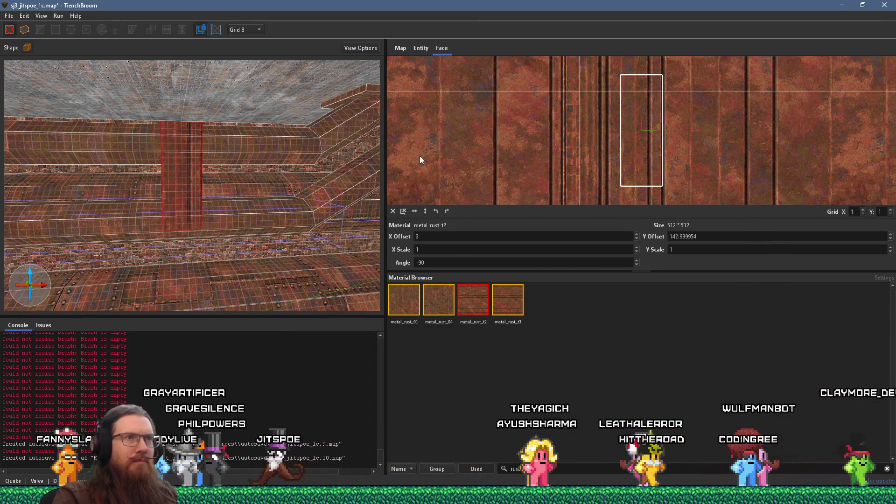
scroll(166, 190, up, 3)
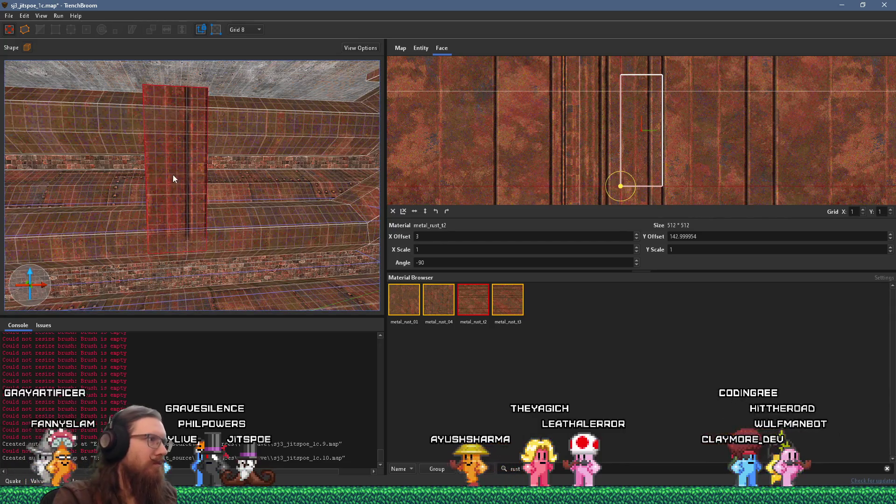
Narrow the pillar brush from one side and set its front face's Y offset to 144.
click(173, 175)
drag(225, 175, 185, 178)
shift+click(160, 191)
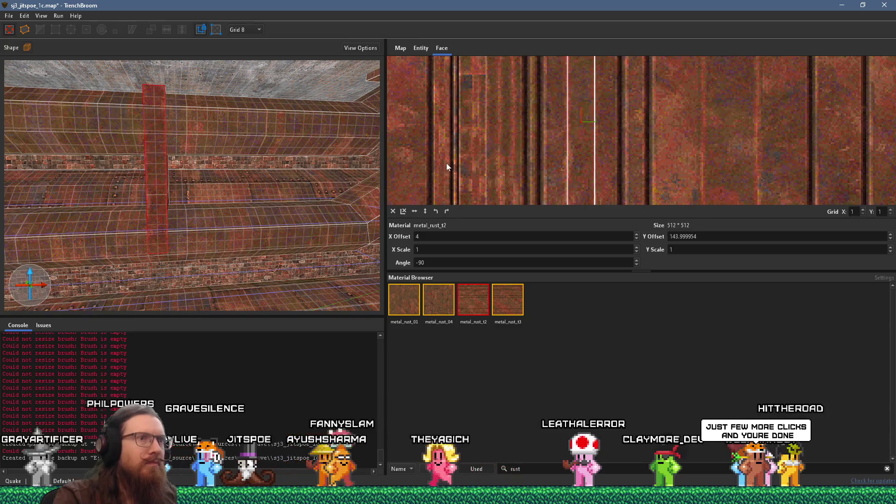
scroll(273, 164, up, 3)
triple_click(675, 237)
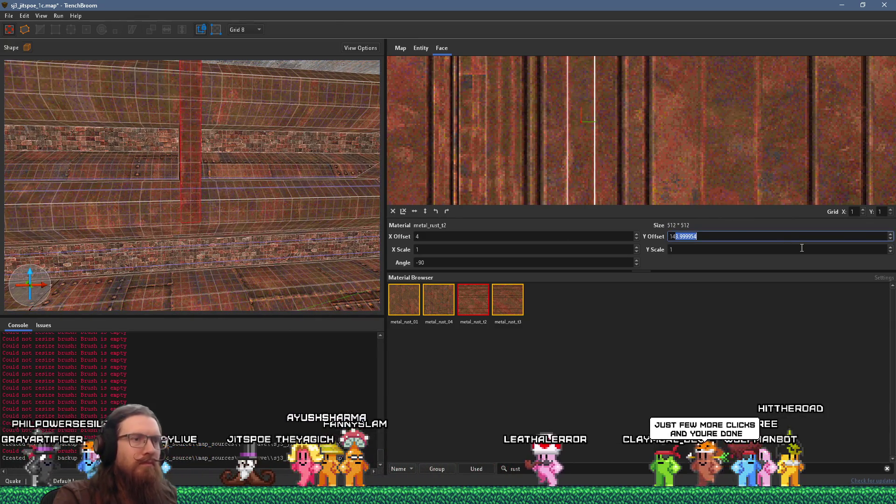
text(144)
key(Return)
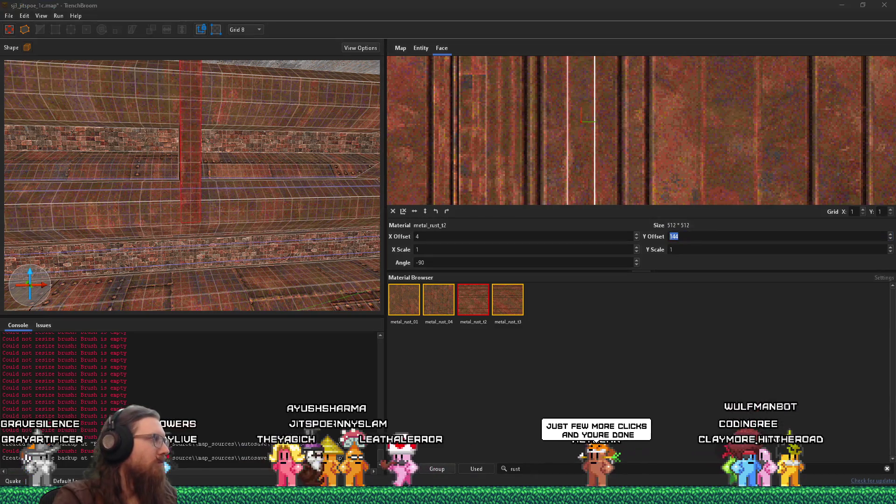
mouse_move(198, 181)
mouse_down()
mouse_move(283, 149)
mouse_move(235, 162)
mouse_move(248, 165)
mouse_up()
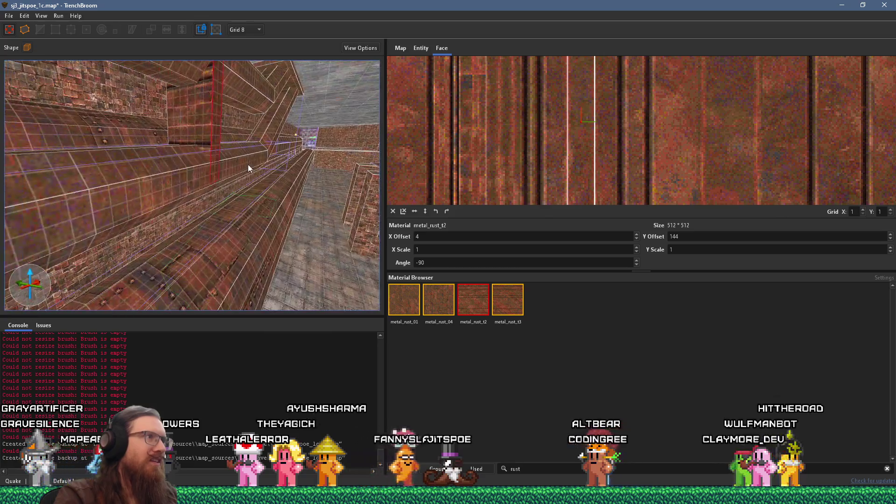
click(217, 139)
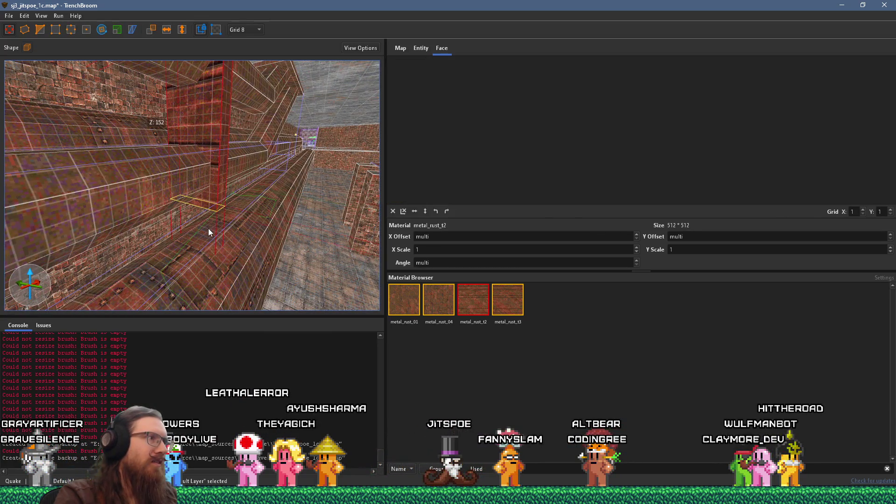
Inspect the pillar faces' metal_rust_t2 alignment from several angles.
mouse_move(208, 228)
mouse_down()
mouse_move(212, 214)
mouse_move(215, 256)
mouse_move(232, 152)
mouse_up()
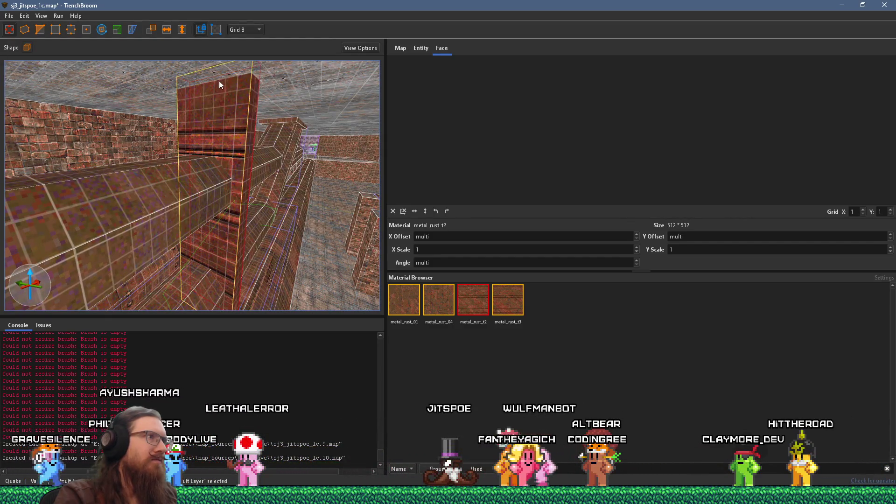
mouse_move(192, 80)
mouse_down()
mouse_move(210, 120)
mouse_move(150, 122)
mouse_move(123, 142)
mouse_move(194, 149)
mouse_move(183, 163)
mouse_move(265, 164)
mouse_up()
shift+click(173, 152)
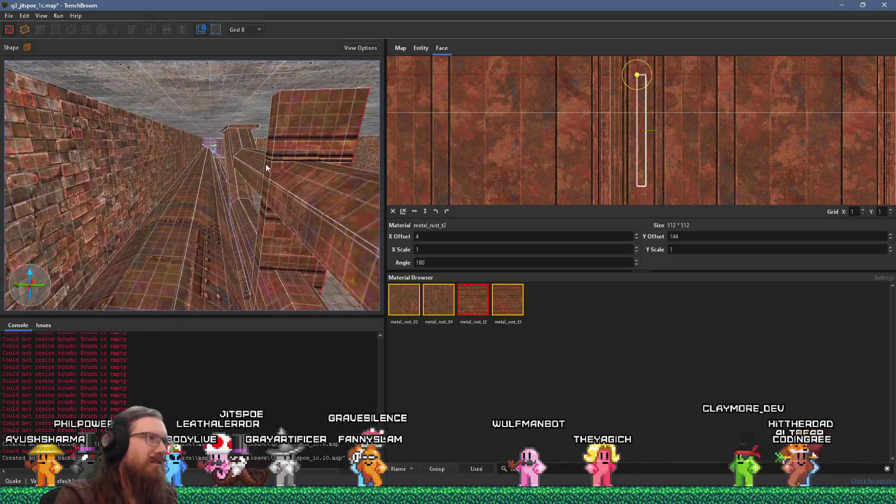
ctrl+shift+click(277, 146)
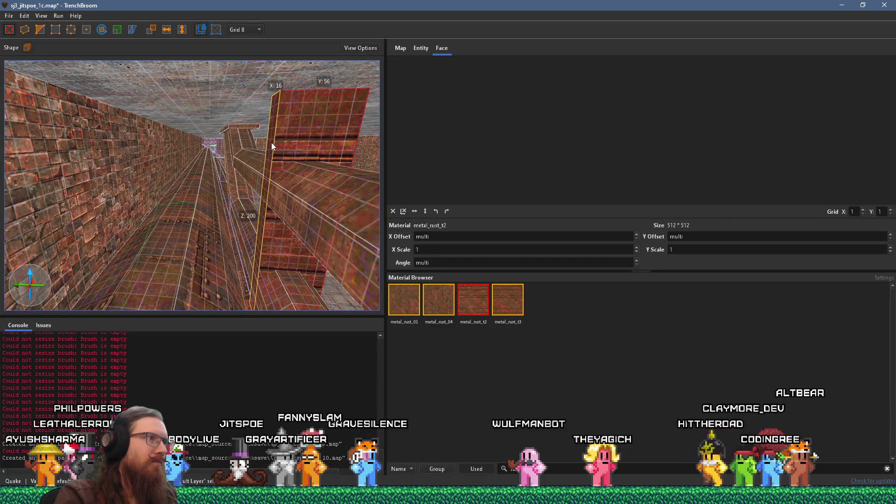
mouse_move(261, 144)
mouse_down()
mouse_move(227, 92)
mouse_move(220, 15)
mouse_move(239, 86)
mouse_move(222, 142)
mouse_move(242, 157)
mouse_move(115, 80)
mouse_move(159, 6)
mouse_move(153, 39)
mouse_up()
mouse_move(173, 88)
mouse_down()
mouse_move(197, 124)
mouse_move(216, 130)
mouse_move(187, 110)
mouse_up()
Switch to vertex editing and select the red column's face.
click(40, 30)
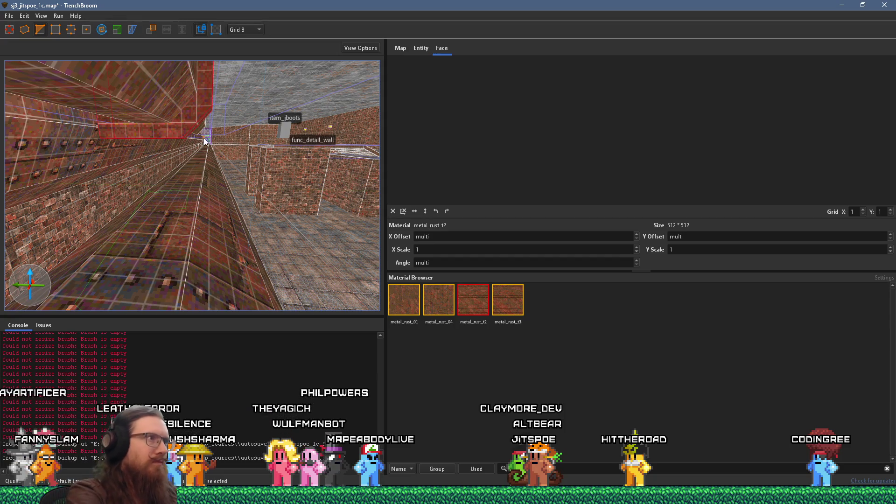
scroll(259, 133, up, 5)
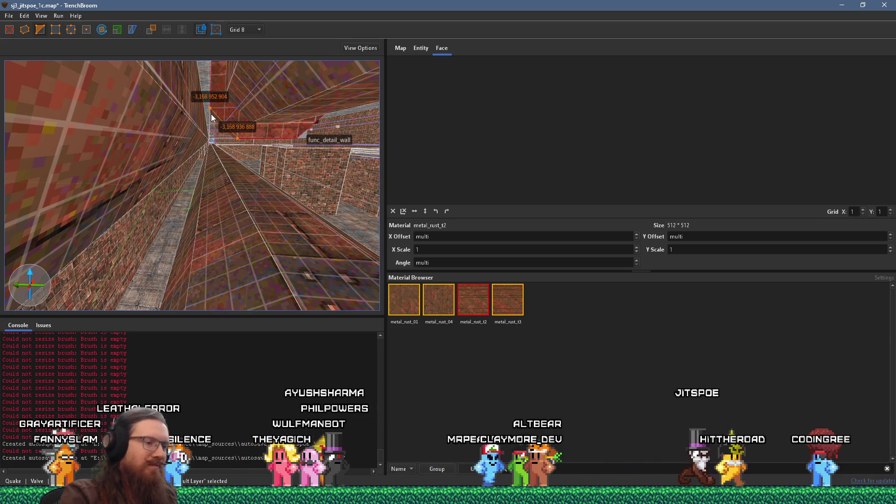
scroll(111, 138, down, 5)
scroll(110, 138, up, 5)
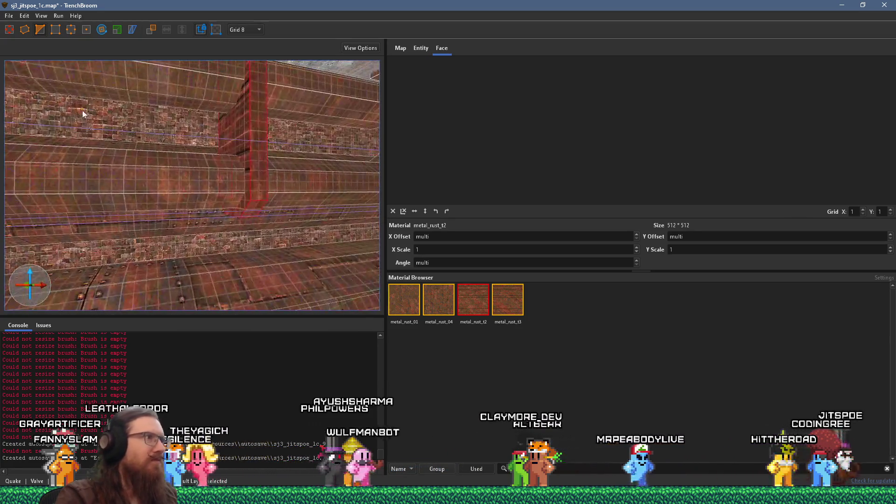
click(256, 141)
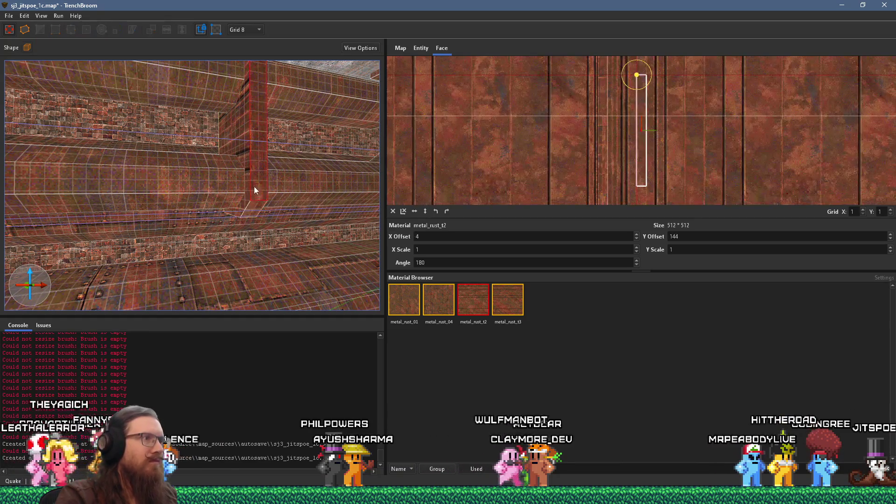
Select faces of the small rusted beam, ending on its underside.
mouse_move(248, 213)
mouse_down()
mouse_move(240, 195)
mouse_move(368, 103)
mouse_up()
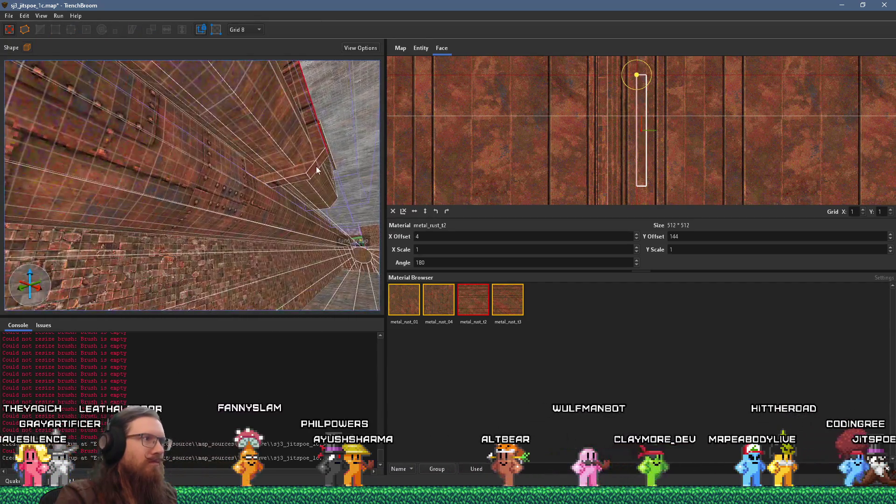
scroll(308, 179, down, 3)
click(293, 198)
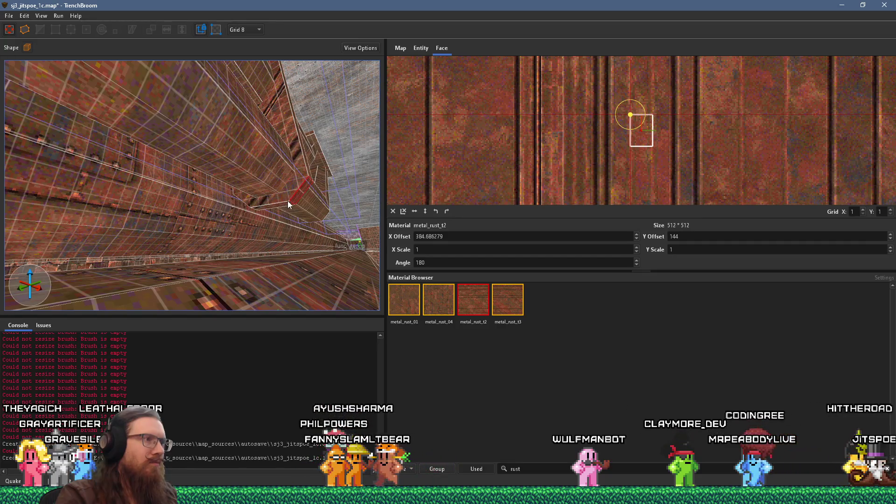
scroll(206, 189, up, 3)
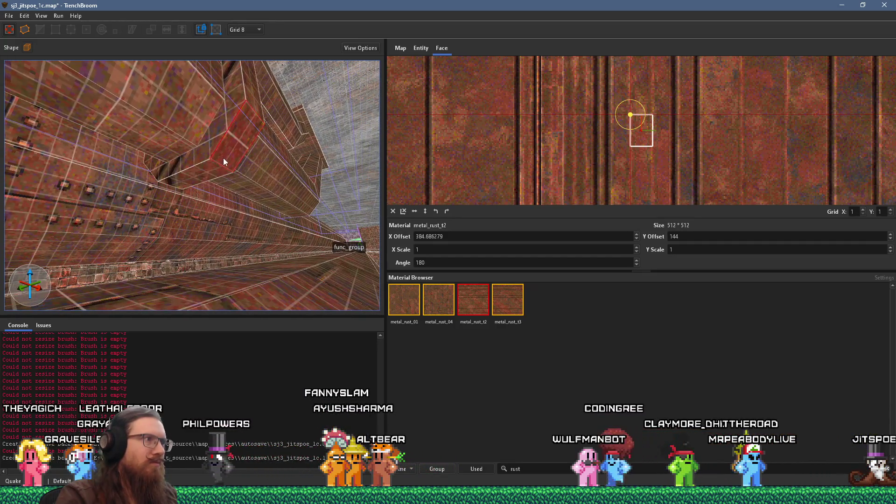
shift+click(215, 183)
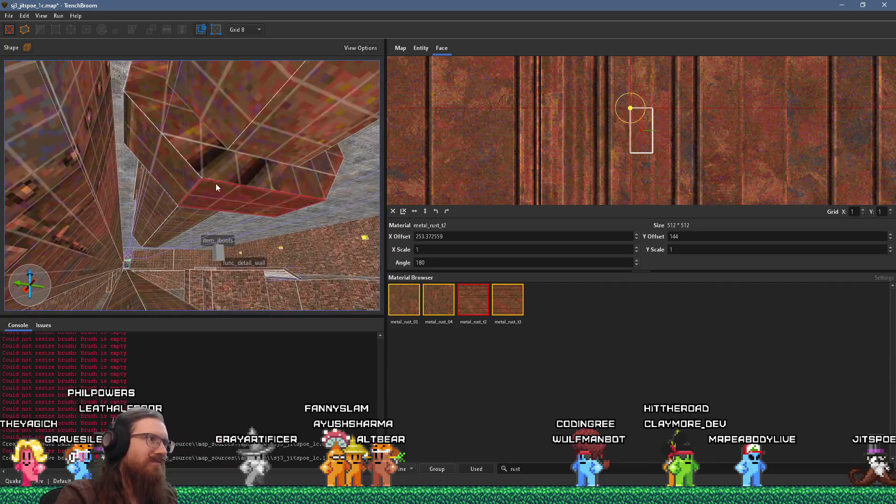
shift+click(175, 166)
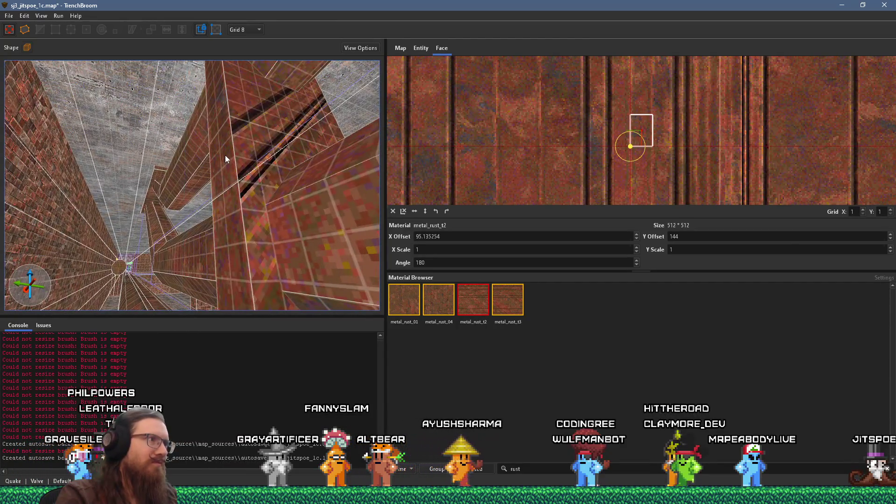
mouse_move(134, 180)
mouse_down()
mouse_move(182, 161)
mouse_move(126, 174)
mouse_up()
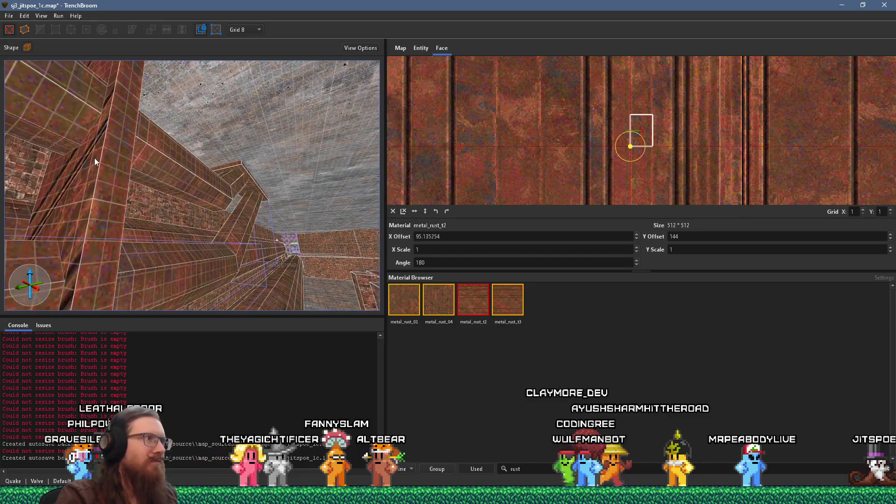
shift+click(95, 159)
Reset the underside face's texture, rotate it 90° for vertical stripes and slide it into place.
click(393, 211)
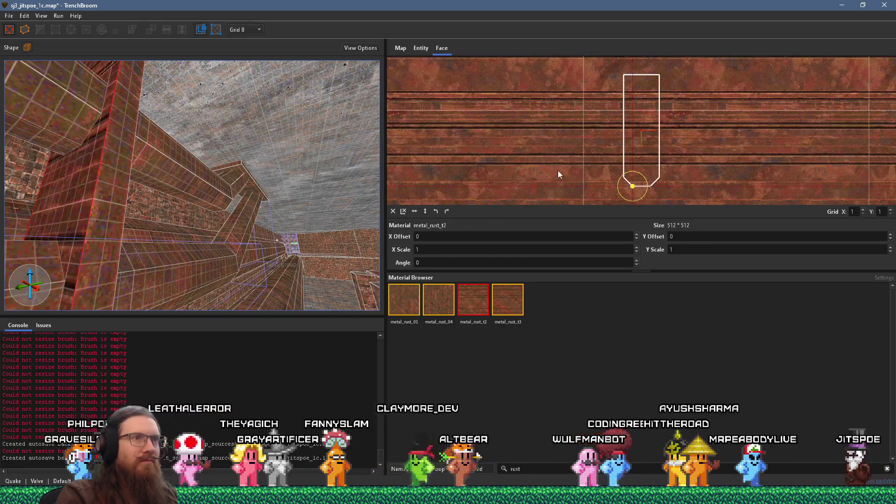
click(436, 212)
mouse_move(725, 134)
mouse_down()
mouse_move(781, 127)
mouse_move(669, 166)
mouse_move(743, 160)
mouse_move(652, 120)
mouse_move(686, 122)
mouse_up()
mouse_move(284, 154)
mouse_down()
mouse_move(127, 177)
mouse_move(134, 155)
mouse_move(200, 151)
mouse_move(181, 57)
mouse_move(145, 133)
mouse_move(221, 200)
mouse_move(176, 172)
mouse_move(256, 163)
mouse_move(235, 154)
mouse_move(163, 167)
mouse_move(168, 144)
mouse_move(76, 140)
mouse_move(75, 77)
mouse_move(116, 93)
mouse_up()
key(Escape)
click(162, 166)
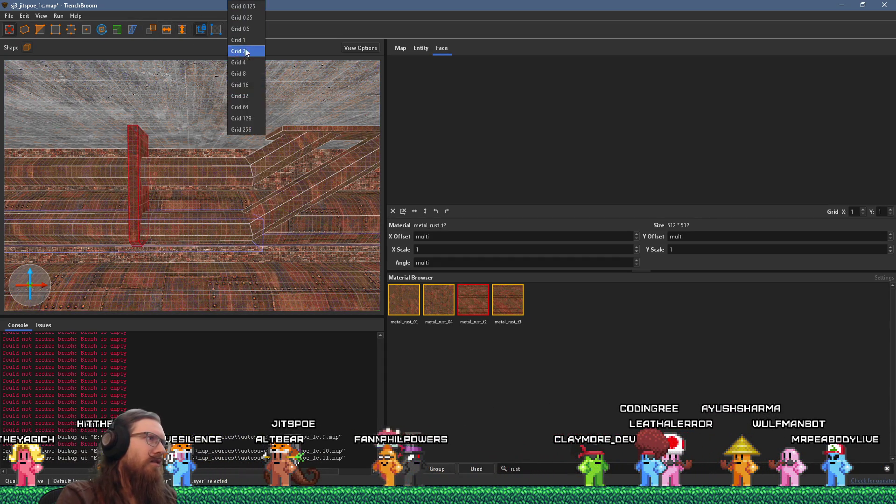
Set the grid to 64 and drag the thin rusted post to its new spot along the pipe wall.
click(247, 107)
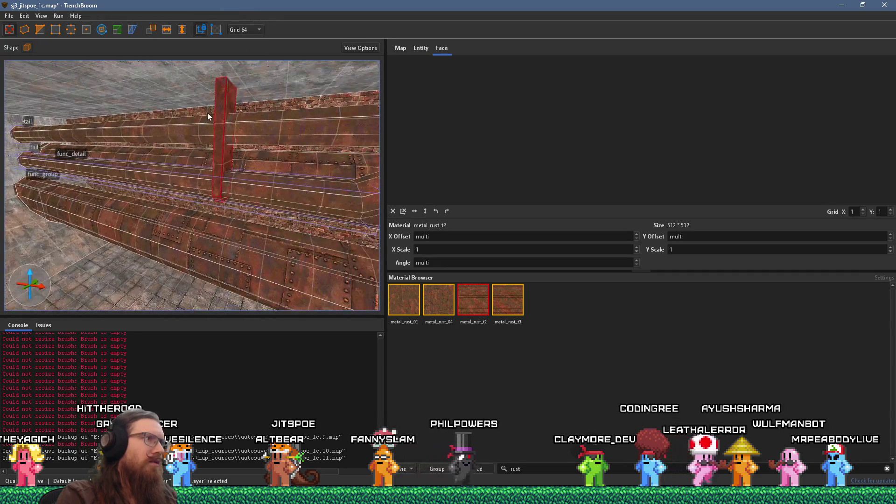
drag(184, 141, 91, 118)
mouse_move(47, 75)
mouse_down()
mouse_move(87, 107)
mouse_move(88, 144)
mouse_move(112, 133)
mouse_move(75, 141)
mouse_move(236, 142)
mouse_move(164, 154)
mouse_move(234, 161)
mouse_move(223, 205)
mouse_move(187, 199)
mouse_up()
mouse_move(252, 196)
mouse_down()
mouse_move(211, 186)
mouse_move(223, 185)
mouse_move(124, 132)
mouse_move(210, 160)
mouse_move(160, 138)
mouse_move(169, 152)
mouse_move(149, 155)
mouse_move(297, 125)
mouse_move(125, 71)
mouse_up()
key(Escape)
mouse_move(199, 136)
mouse_down()
mouse_move(202, 146)
mouse_move(72, 162)
mouse_move(198, 161)
mouse_move(205, 166)
mouse_move(139, 150)
mouse_move(105, 175)
mouse_move(113, 159)
mouse_move(131, 194)
mouse_move(203, 237)
mouse_move(219, 218)
mouse_move(106, 214)
mouse_move(136, 185)
mouse_move(54, 170)
mouse_move(186, 154)
mouse_move(284, 167)
mouse_move(292, 173)
mouse_move(234, 197)
mouse_move(287, 196)
mouse_move(251, 230)
mouse_move(225, 219)
mouse_move(223, 185)
mouse_move(244, 279)
mouse_move(256, 250)
mouse_move(120, 171)
mouse_move(201, 186)
mouse_move(220, 161)
mouse_up()
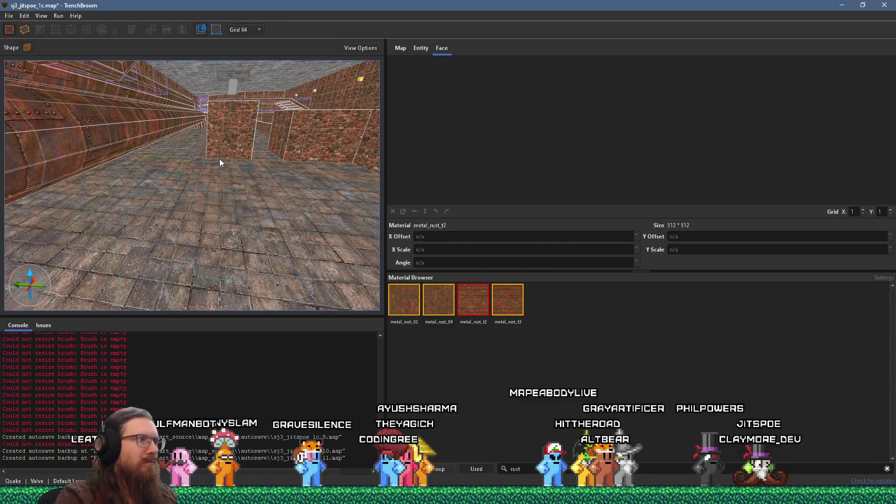
scroll(242, 166, down, 5)
mouse_move(65, 235)
mouse_down()
mouse_move(191, 200)
mouse_move(142, 198)
mouse_up()
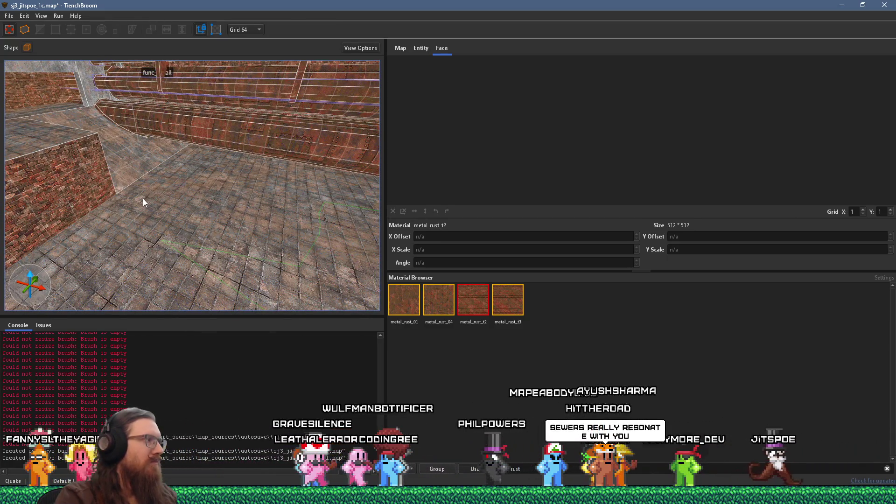
drag(137, 194, 233, 191)
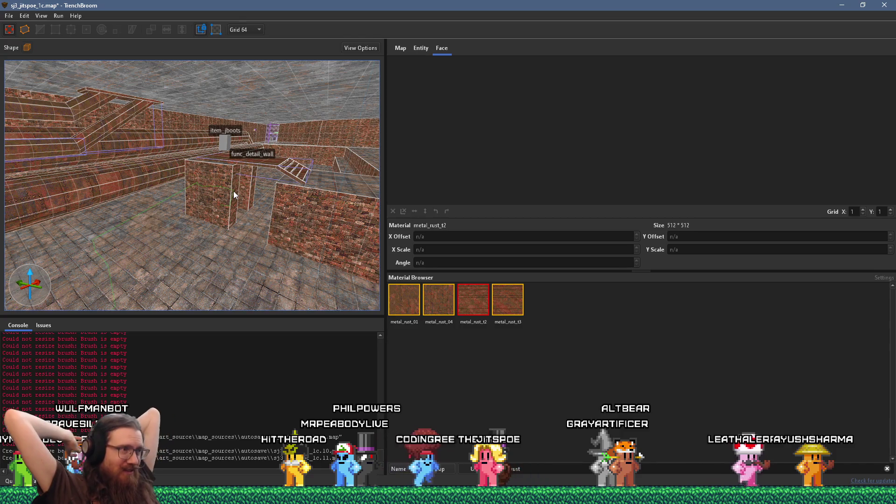
mouse_move(180, 160)
mouse_down()
mouse_move(174, 144)
mouse_move(126, 246)
mouse_move(212, 130)
mouse_move(223, 171)
mouse_up()
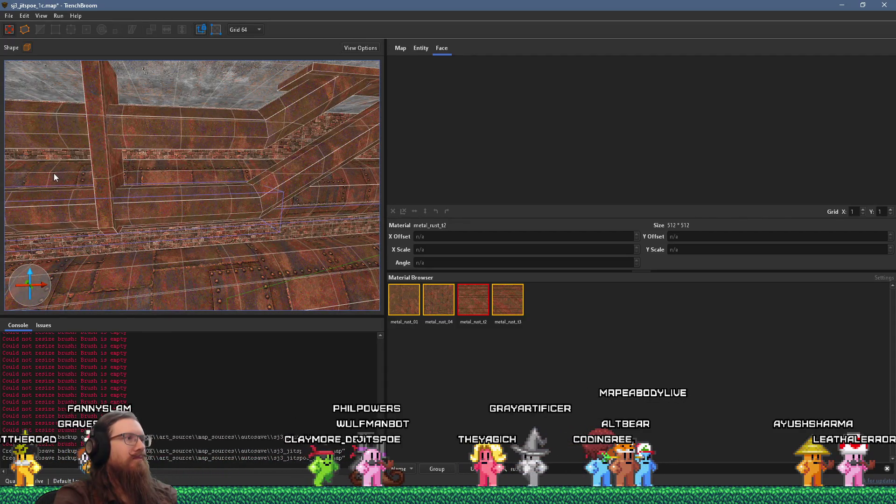
mouse_move(107, 190)
mouse_down()
mouse_move(36, 191)
mouse_move(323, 168)
mouse_move(240, 188)
mouse_move(96, 159)
mouse_move(212, 144)
mouse_move(331, 152)
mouse_move(334, 190)
mouse_move(285, 175)
mouse_up()
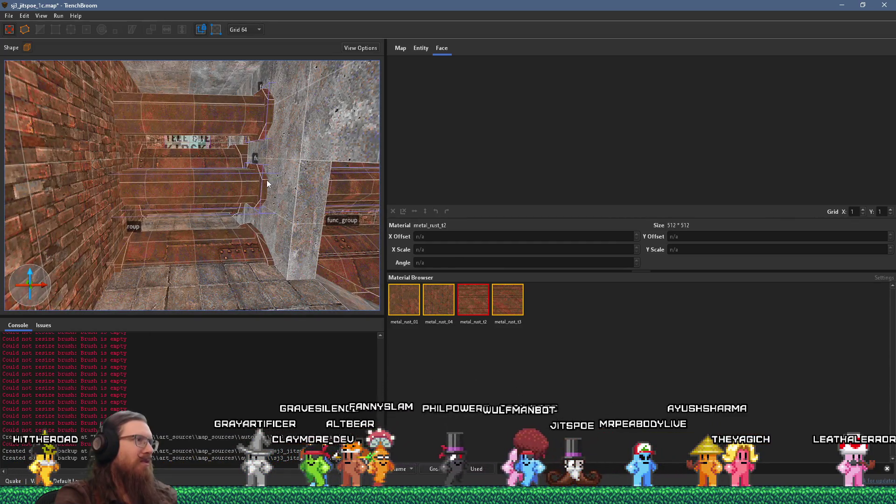
click(265, 181)
ctrl+click(263, 116)
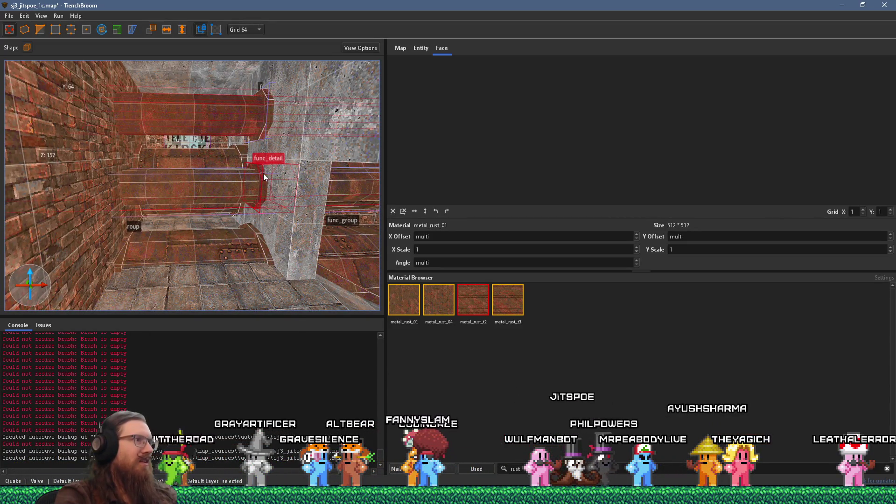
ctrl+click(267, 118)
mouse_move(276, 120)
mouse_down()
mouse_move(236, 203)
mouse_move(166, 177)
mouse_move(71, 172)
mouse_move(149, 177)
mouse_up()
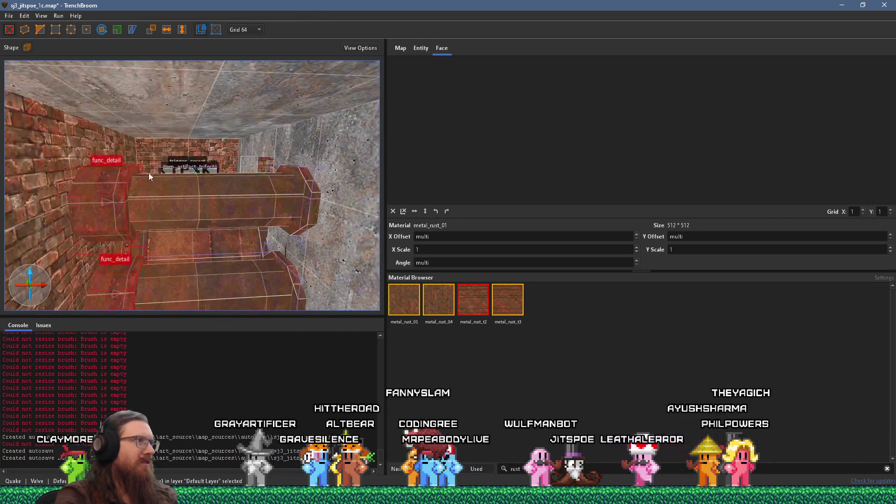
mouse_move(170, 112)
mouse_down()
mouse_move(254, 85)
mouse_move(307, 103)
mouse_move(189, 108)
mouse_up()
click(247, 30)
click(252, 87)
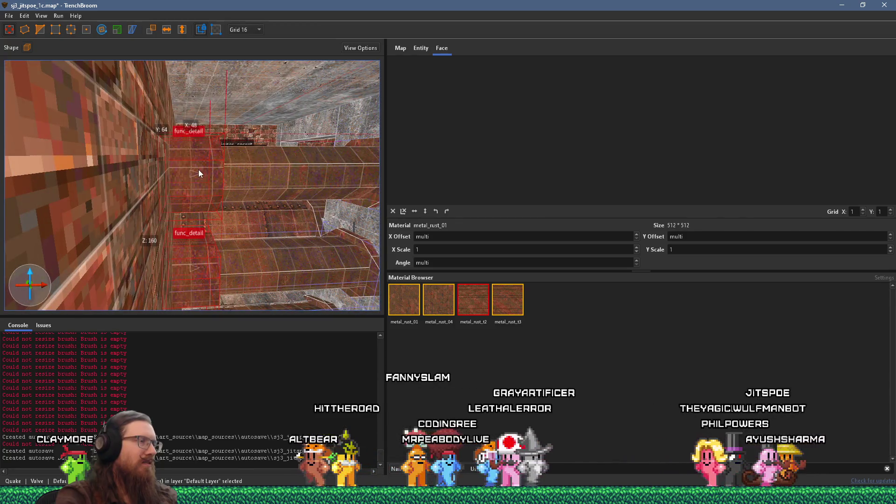
click(246, 31)
click(247, 76)
mouse_move(250, 92)
mouse_down()
mouse_move(208, 156)
mouse_move(142, 147)
mouse_move(240, 152)
mouse_up()
mouse_move(186, 170)
mouse_down()
mouse_move(277, 166)
mouse_move(206, 182)
mouse_move(304, 127)
mouse_move(300, 116)
mouse_up()
key(Escape)
mouse_move(262, 137)
mouse_down()
mouse_move(290, 170)
mouse_move(280, 150)
mouse_move(125, 230)
mouse_move(143, 186)
mouse_move(70, 161)
mouse_move(118, 160)
mouse_move(89, 161)
mouse_up()
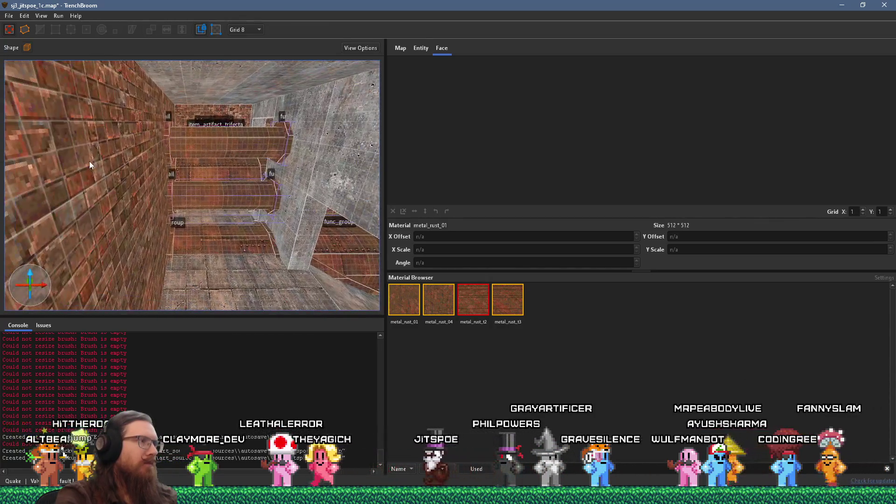
drag(237, 192, 104, 124)
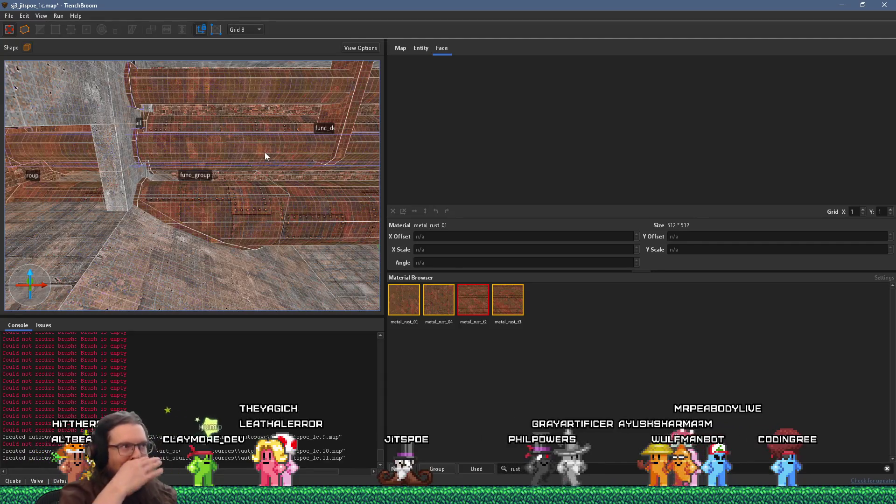
mouse_move(265, 152)
mouse_down()
mouse_move(127, 179)
mouse_move(238, 166)
mouse_move(110, 160)
mouse_move(228, 168)
mouse_move(165, 159)
mouse_move(253, 159)
mouse_move(186, 180)
mouse_move(166, 160)
mouse_move(219, 117)
mouse_up()
mouse_move(180, 195)
mouse_down()
mouse_move(97, 220)
mouse_move(208, 199)
mouse_move(334, 217)
mouse_move(262, 211)
mouse_move(243, 198)
mouse_move(224, 240)
mouse_move(243, 218)
mouse_up()
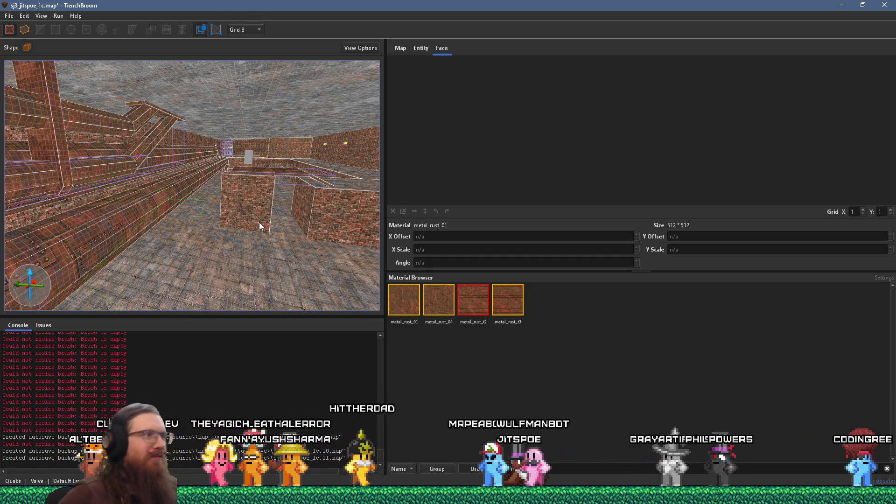
mouse_move(267, 223)
mouse_down()
mouse_move(211, 188)
mouse_move(209, 129)
mouse_move(196, 160)
mouse_move(140, 163)
mouse_up()
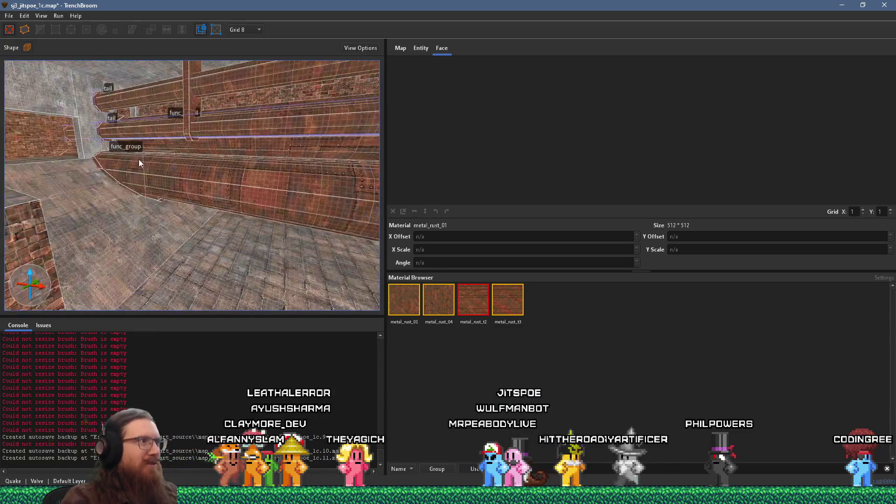
click(250, 184)
mouse_move(265, 185)
mouse_down()
mouse_move(339, 183)
mouse_move(203, 155)
mouse_move(241, 200)
mouse_move(178, 252)
mouse_move(171, 235)
mouse_up()
key(Escape)
mouse_move(206, 211)
mouse_down()
mouse_move(253, 197)
mouse_move(160, 203)
mouse_move(282, 226)
mouse_move(128, 216)
mouse_move(140, 208)
mouse_move(144, 151)
mouse_move(82, 238)
mouse_move(130, 173)
mouse_move(209, 142)
mouse_move(212, 111)
mouse_up()
mouse_move(285, 103)
mouse_down()
mouse_move(232, 192)
mouse_move(193, 175)
mouse_move(270, 192)
mouse_move(244, 194)
mouse_move(250, 180)
mouse_move(208, 190)
mouse_move(248, 236)
mouse_move(338, 195)
mouse_up()
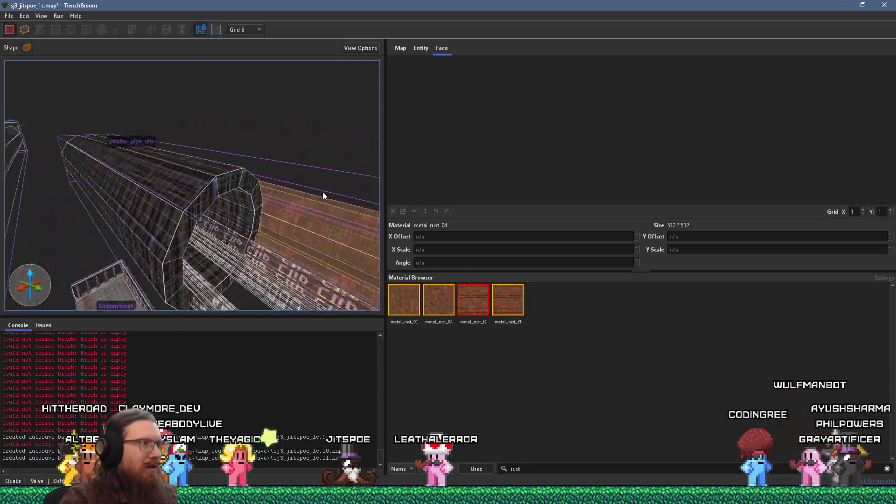
Fly through the room and passage to the ambient_general pipe holes and select the smaller_pipe_test brushes.
click(296, 193)
mouse_move(282, 209)
mouse_down()
mouse_move(185, 233)
mouse_move(231, 204)
mouse_move(318, 191)
mouse_move(298, 195)
mouse_up()
key(w)
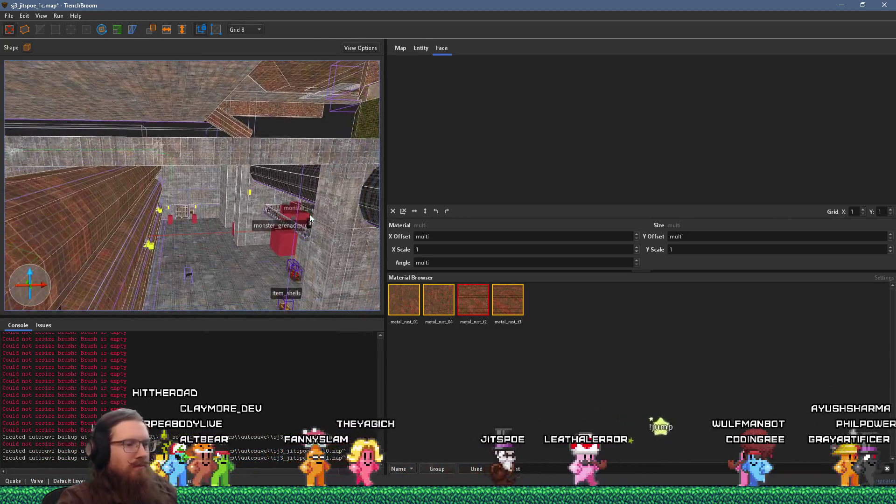
key(w)
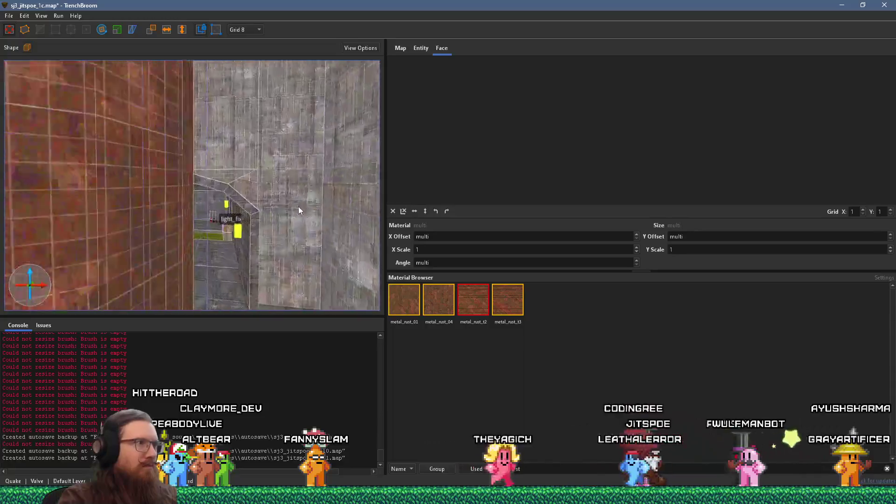
key(w)
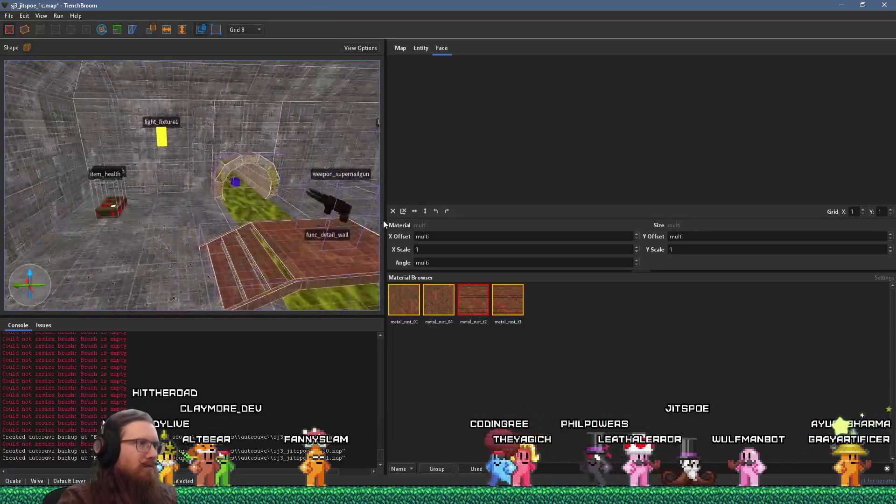
key(w)
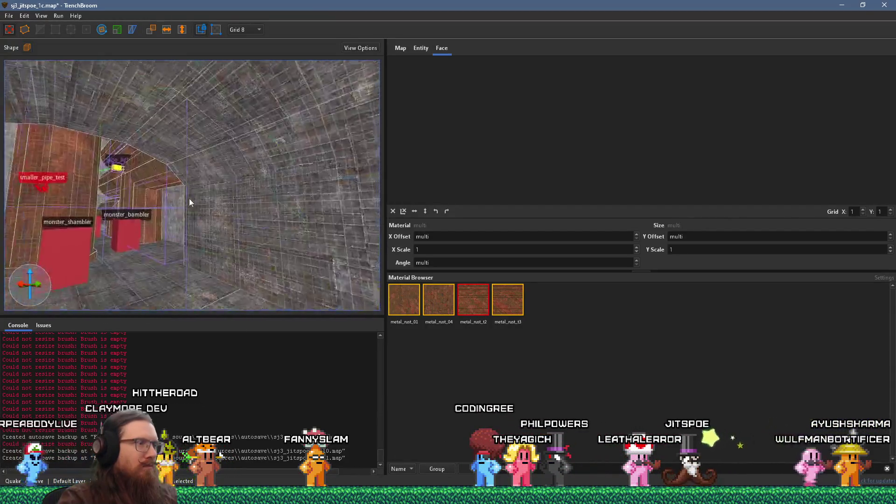
key(w)
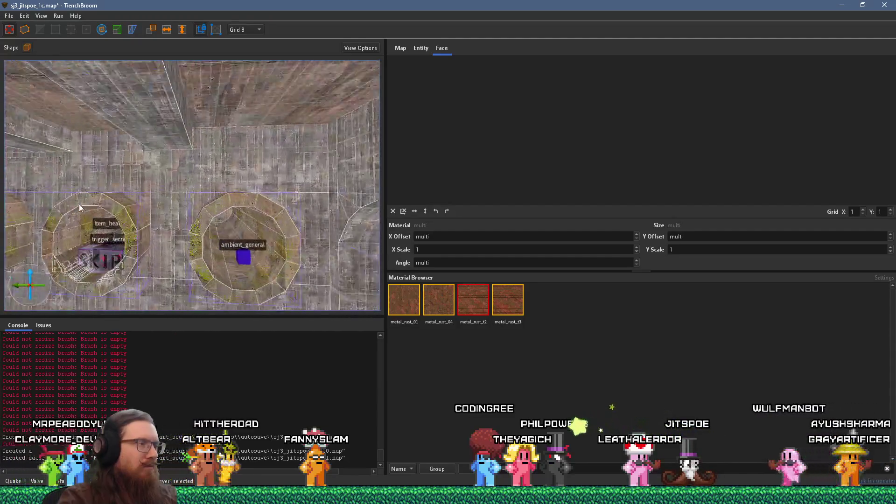
click(186, 253)
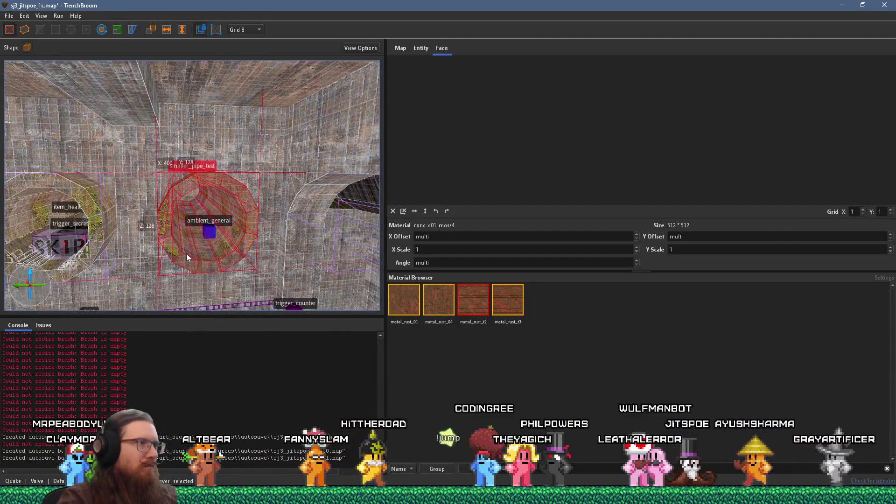
drag(175, 249, 172, 273)
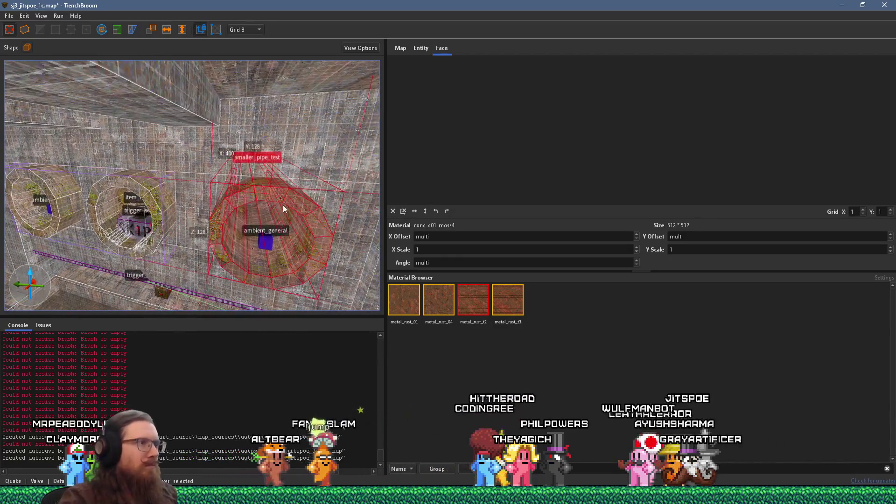
drag(248, 208, 236, 225)
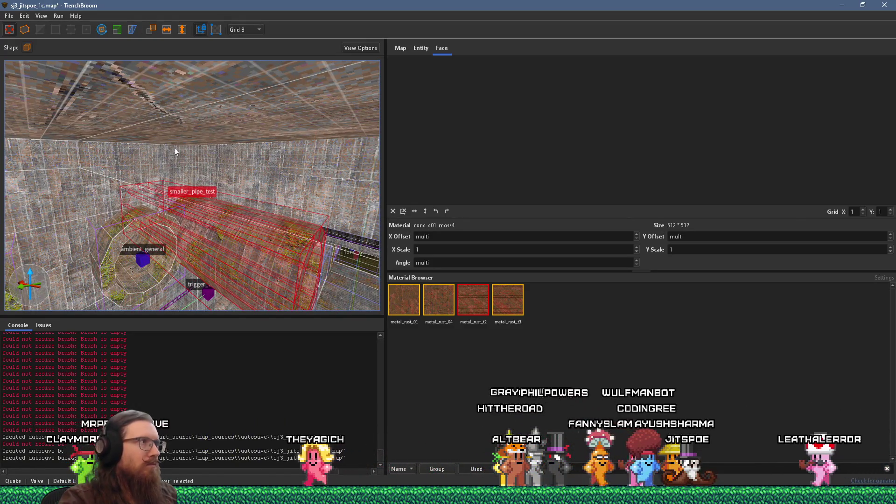
drag(174, 147, 205, 75)
Group the selected pipe brushes as 'spawn_pipe' and give them the metal_rust_01 material.
right_click(252, 172)
click(271, 179)
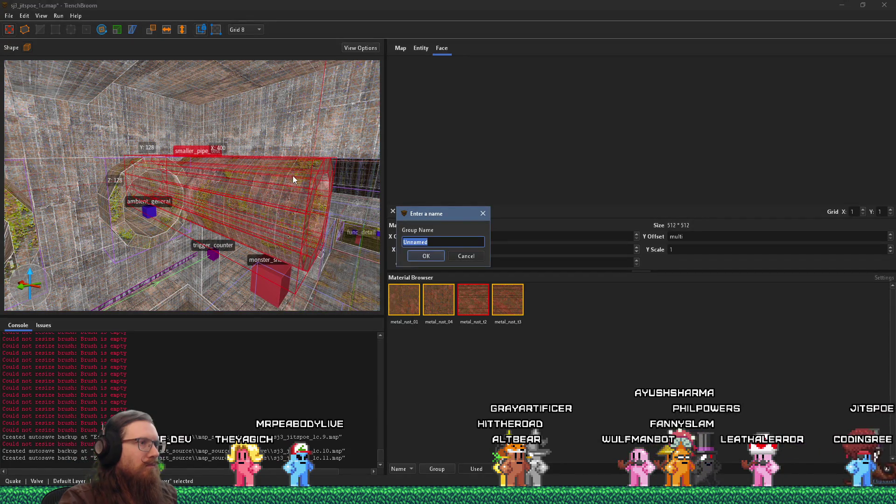
key(Return)
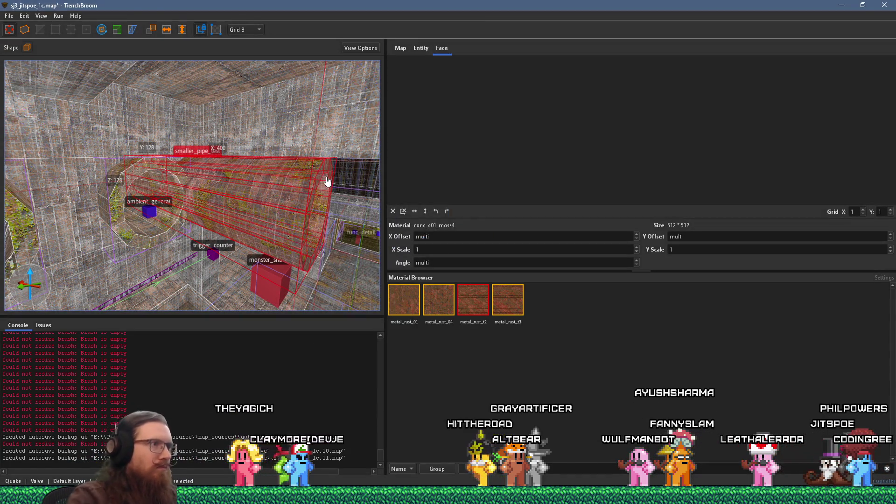
right_click(277, 187)
key(Escape)
right_click(276, 181)
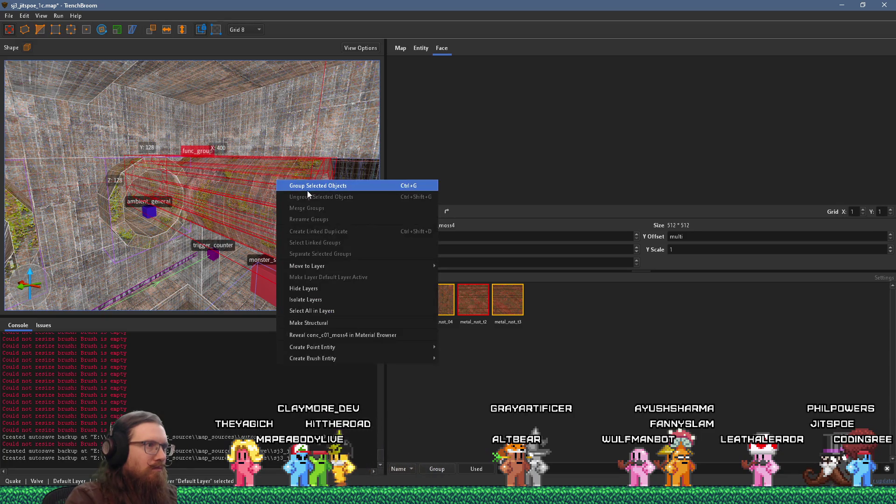
click(316, 189)
text(spawn_pipe)
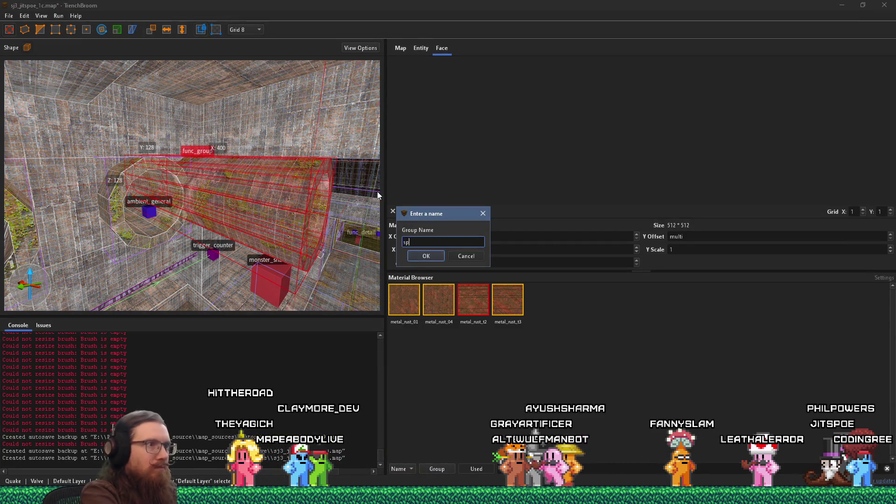
key(Return)
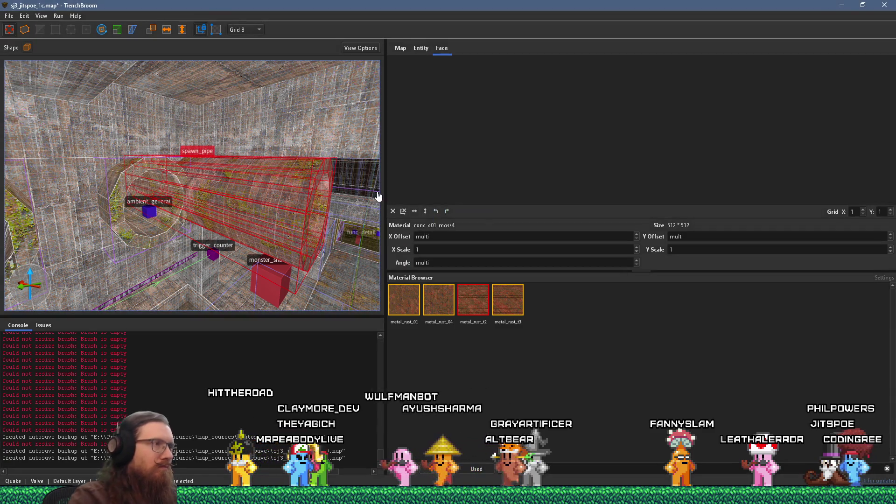
click(405, 299)
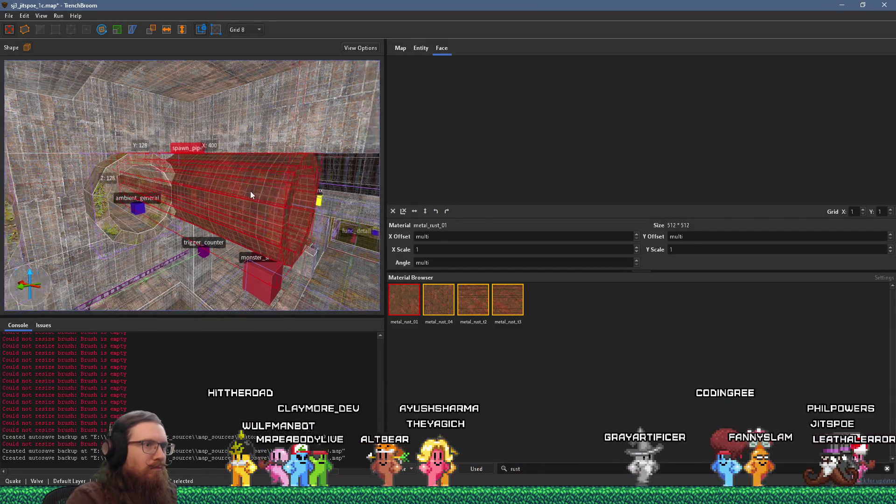
Rotate spawn_pipe upright, reset its texture alignment, and move the pillar deeper into the room.
scroll(177, 168, up, 3)
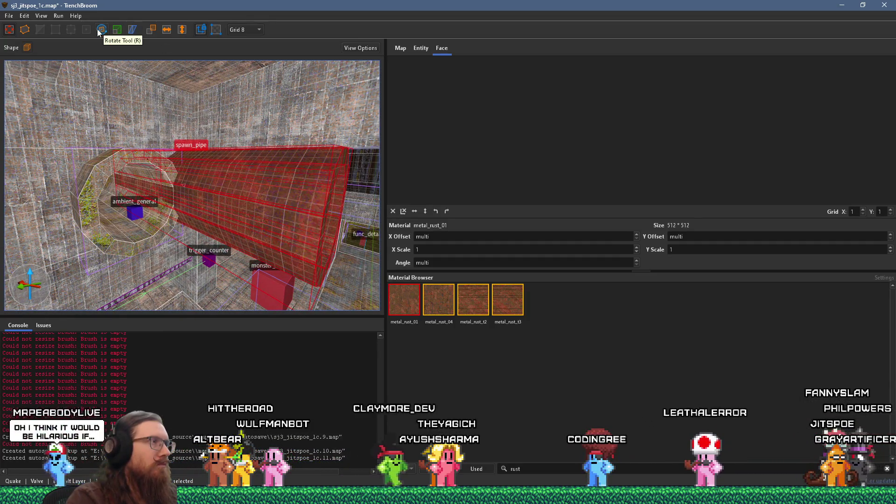
mouse_move(111, 117)
mouse_down()
mouse_move(108, 179)
mouse_move(111, 169)
mouse_move(169, 145)
mouse_move(245, 74)
mouse_up()
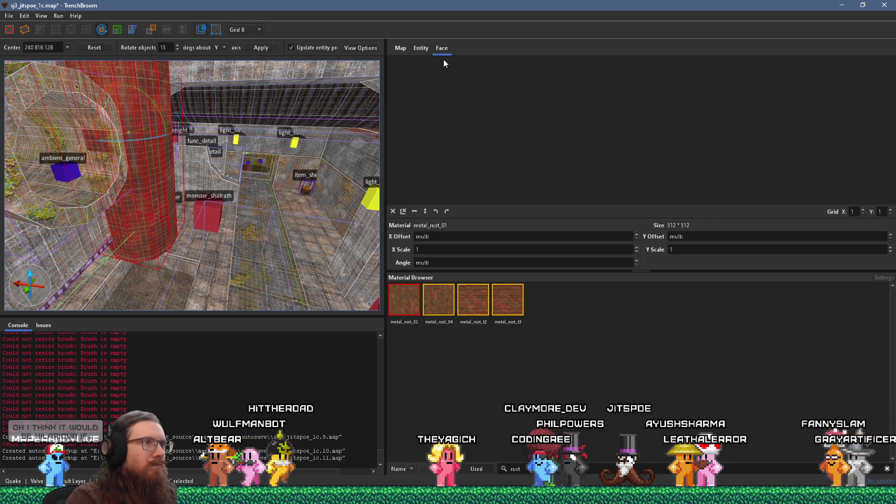
click(393, 211)
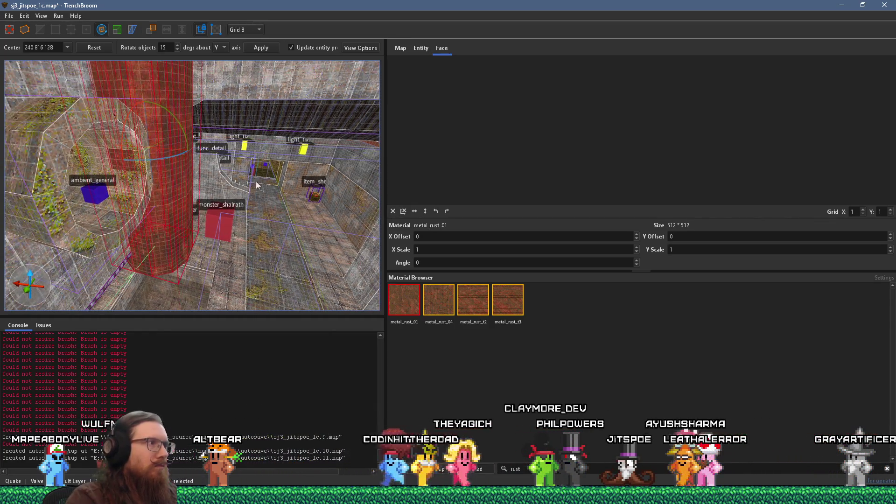
mouse_move(164, 121)
mouse_down()
mouse_move(215, 117)
mouse_move(214, 73)
mouse_move(306, 79)
mouse_move(312, 107)
mouse_move(320, 91)
mouse_move(225, 118)
mouse_up()
scroll(250, 179, up, 3)
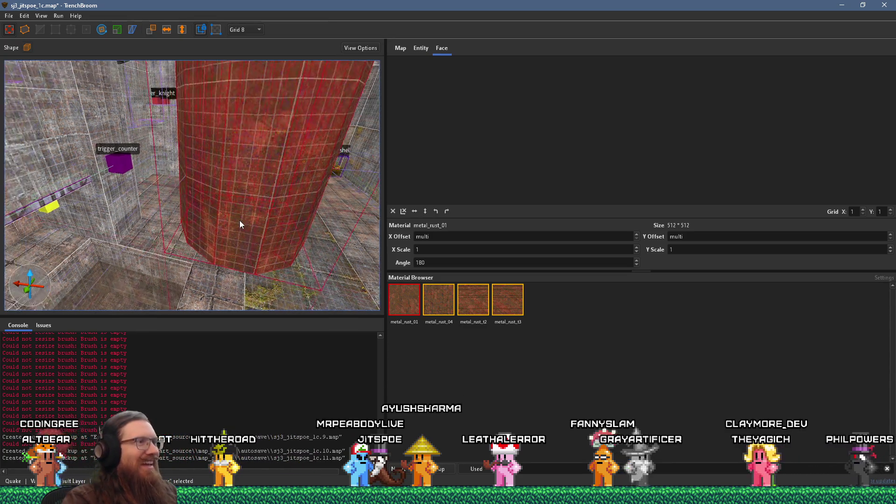
Select a face of the pillar and orbit in close to check its rust texture.
scroll(212, 197, down, 3)
shift+click(197, 209)
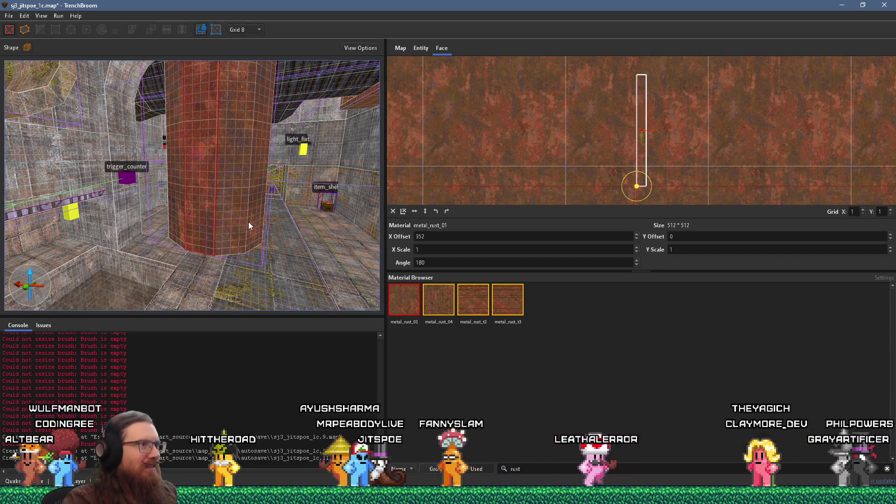
drag(216, 218, 319, 229)
mouse_move(267, 205)
mouse_down()
mouse_move(136, 192)
mouse_move(197, 230)
mouse_up()
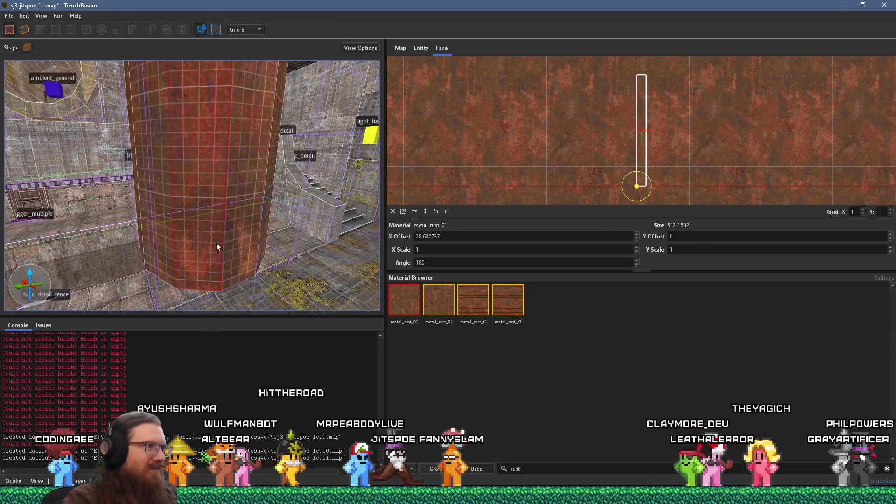
mouse_move(250, 223)
mouse_down()
mouse_move(158, 184)
mouse_move(217, 220)
mouse_move(324, 219)
mouse_move(132, 203)
mouse_move(173, 178)
mouse_move(225, 175)
mouse_move(146, 183)
mouse_move(116, 200)
mouse_move(162, 211)
mouse_move(181, 190)
mouse_move(71, 188)
mouse_up()
Pick an inner shaft face for alignment and inspect the channel and arches from several angles.
mouse_move(150, 194)
mouse_down()
mouse_move(186, 114)
mouse_move(163, 116)
mouse_move(189, 105)
mouse_move(208, 153)
mouse_up()
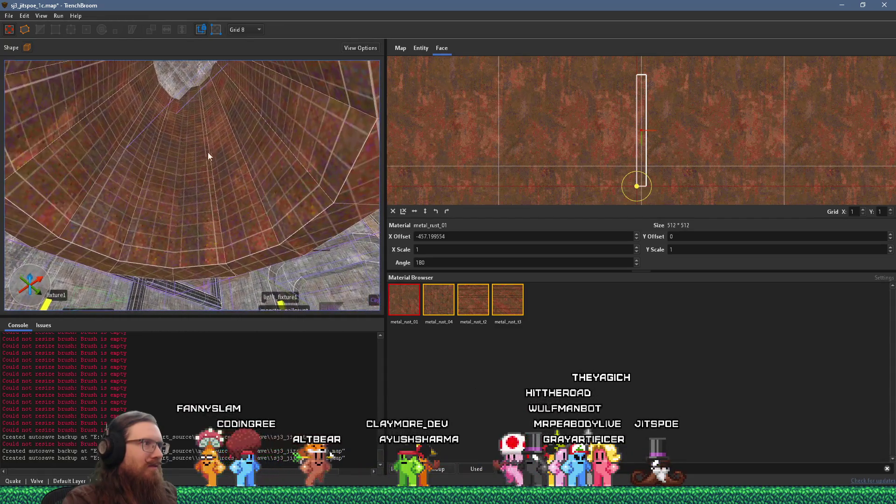
shift+click(226, 191)
mouse_move(65, 91)
mouse_down()
mouse_move(261, 142)
mouse_move(219, 229)
mouse_up()
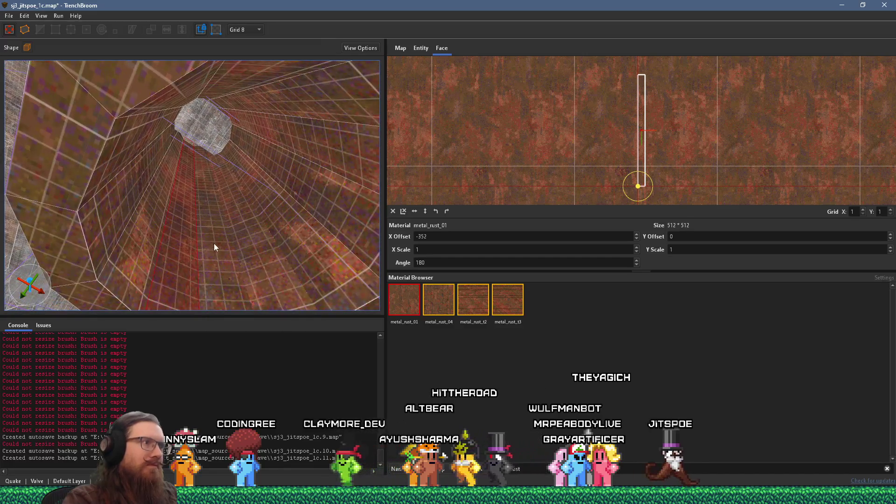
mouse_move(174, 100)
mouse_down()
mouse_move(75, 113)
mouse_move(34, 106)
mouse_move(79, 137)
mouse_move(159, 156)
mouse_up()
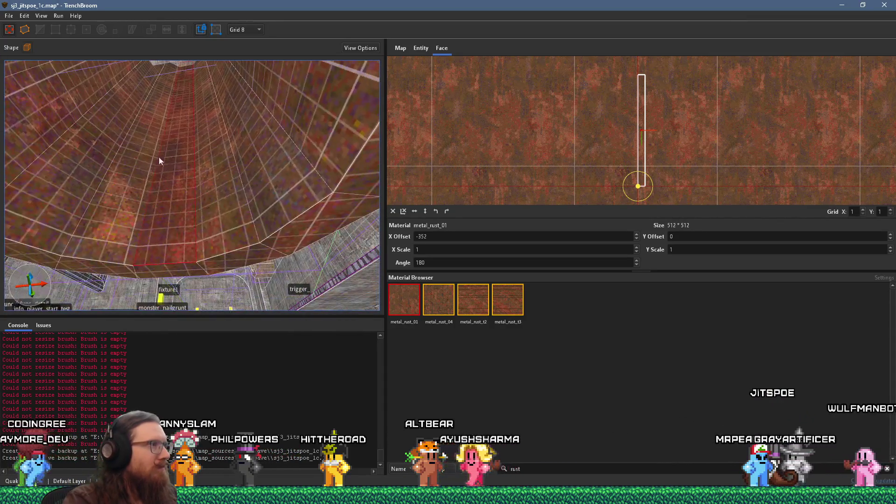
mouse_move(157, 125)
mouse_down()
mouse_move(177, 166)
mouse_move(146, 256)
mouse_move(206, 195)
mouse_move(223, 125)
mouse_move(181, 238)
mouse_move(204, 205)
mouse_move(242, 184)
mouse_move(170, 226)
mouse_move(267, 74)
mouse_move(188, 175)
mouse_move(79, 233)
mouse_move(146, 192)
mouse_move(169, 148)
mouse_move(229, 224)
mouse_move(222, 155)
mouse_move(227, 179)
mouse_move(190, 256)
mouse_up()
mouse_move(273, 135)
mouse_down()
mouse_move(233, 170)
mouse_move(283, 136)
mouse_move(116, 175)
mouse_move(102, 192)
mouse_move(286, 184)
mouse_move(156, 192)
mouse_move(275, 188)
mouse_move(14, 136)
mouse_move(176, 167)
mouse_move(108, 229)
mouse_move(157, 181)
mouse_move(176, 90)
mouse_move(289, 126)
mouse_move(40, 195)
mouse_move(217, 121)
mouse_up()
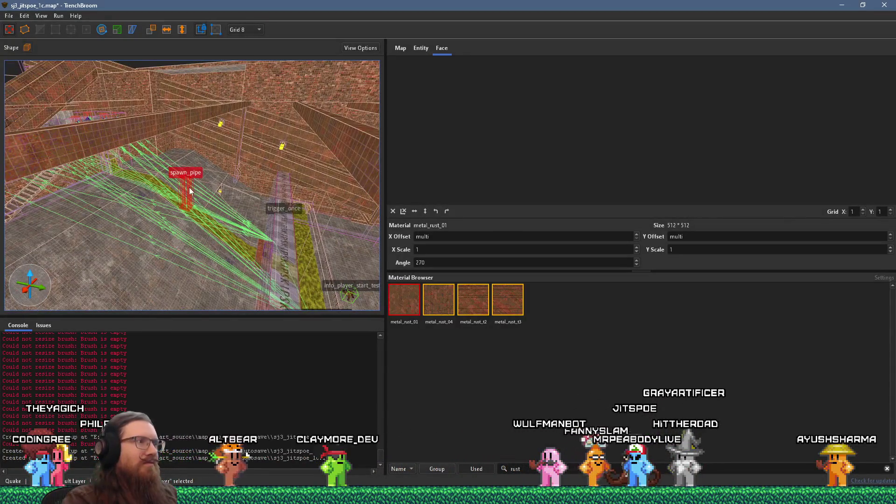
mouse_move(200, 82)
mouse_down()
mouse_move(147, 102)
mouse_move(159, 137)
mouse_move(82, 182)
mouse_move(243, 161)
mouse_move(208, 229)
mouse_up()
mouse_move(181, 154)
mouse_down()
mouse_move(88, 133)
mouse_move(117, 229)
mouse_move(183, 200)
mouse_move(245, 83)
mouse_move(88, 242)
mouse_move(80, 222)
mouse_move(42, 221)
mouse_move(98, 220)
mouse_move(84, 216)
mouse_move(183, 198)
mouse_move(158, 206)
mouse_move(226, 179)
mouse_move(195, 159)
mouse_move(276, 125)
mouse_move(214, 172)
mouse_move(225, 200)
mouse_move(240, 203)
mouse_move(240, 180)
mouse_move(184, 192)
mouse_move(190, 214)
mouse_move(200, 100)
mouse_move(236, 181)
mouse_move(255, 165)
mouse_move(170, 135)
mouse_move(272, 20)
mouse_move(225, 166)
mouse_move(239, 161)
mouse_move(243, 169)
mouse_move(274, 139)
mouse_move(166, 223)
mouse_move(197, 195)
mouse_move(139, 168)
mouse_move(168, 175)
mouse_move(155, 173)
mouse_move(206, 210)
mouse_move(213, 197)
mouse_move(207, 224)
mouse_move(203, 193)
mouse_up()
Deselect spawn_pipe and clear the 'bl' filter from the Material Browser search.
key(Escape)
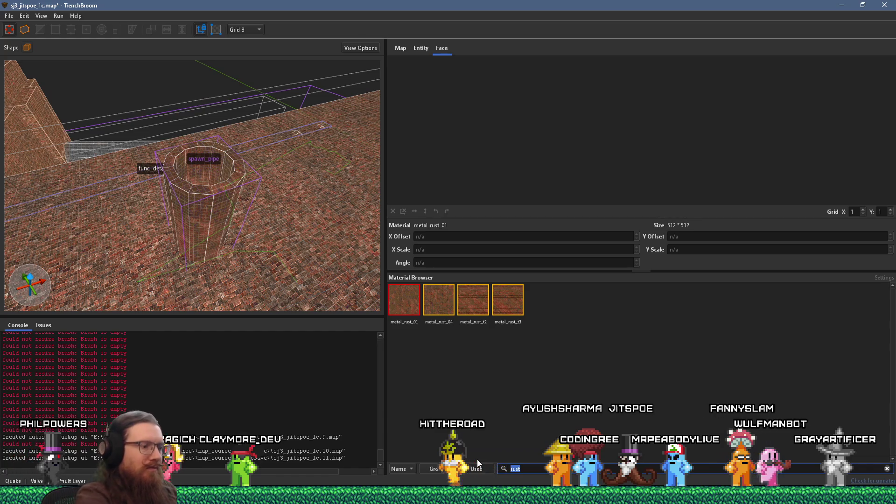
text(bl)
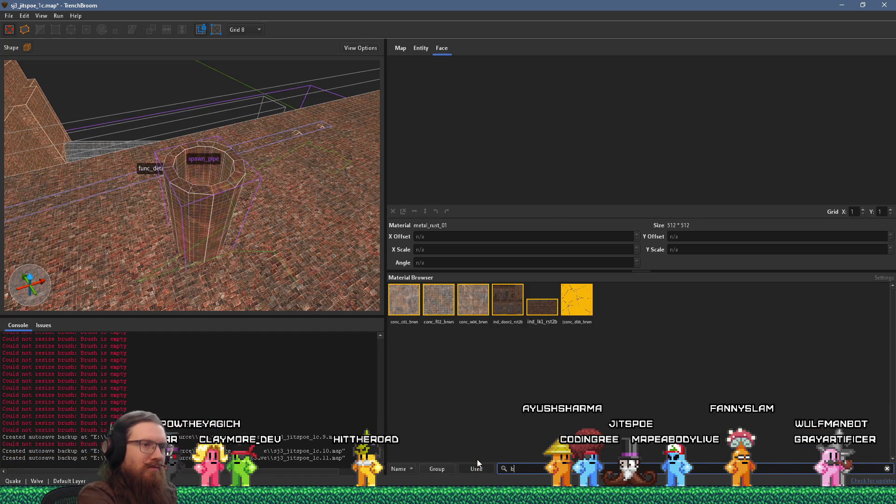
key(BackSpace)
text(bl)
key(BackSpace)
key(BackSpace)
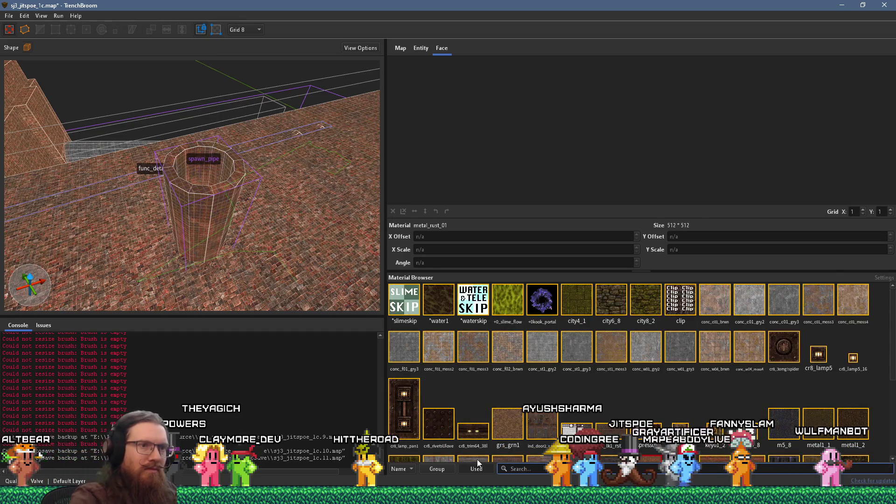
scroll(279, 280, down, 5)
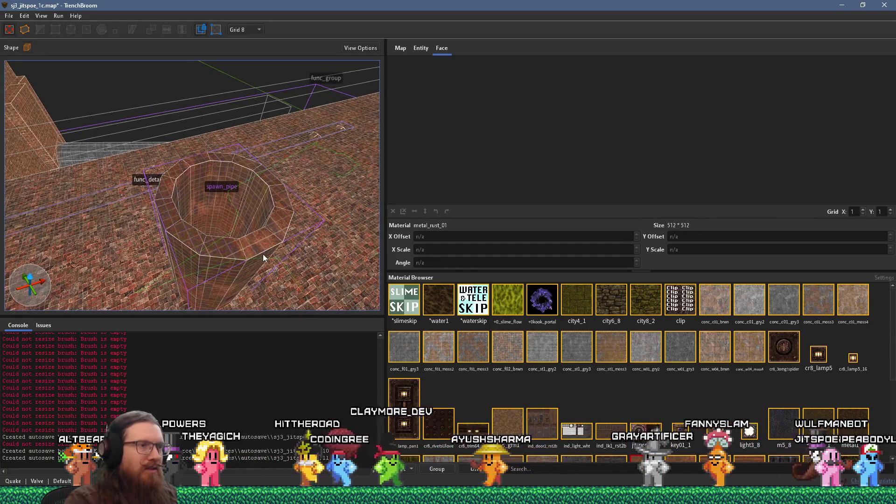
Draw a brush on the pipe rim, widen it to 128 along Y and raise it around the ring.
mouse_move(263, 257)
mouse_down()
mouse_move(277, 243)
mouse_move(237, 194)
mouse_move(242, 167)
mouse_move(224, 196)
mouse_move(166, 231)
mouse_up()
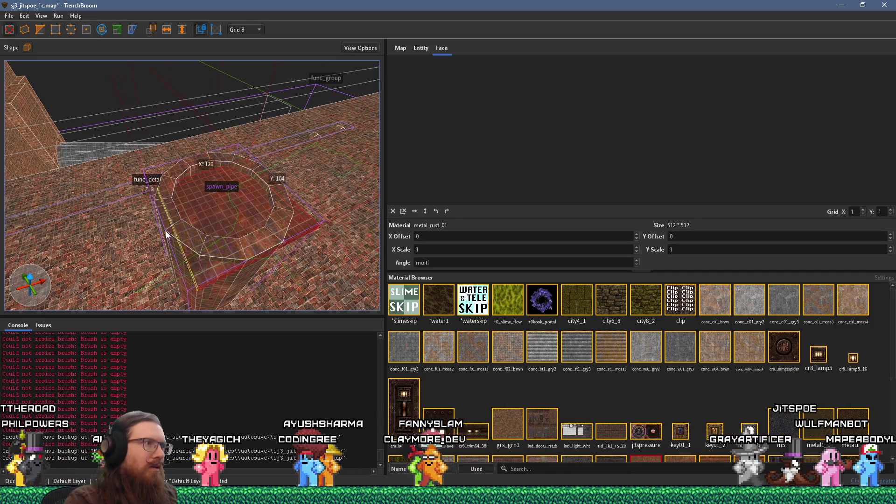
drag(192, 161, 191, 164)
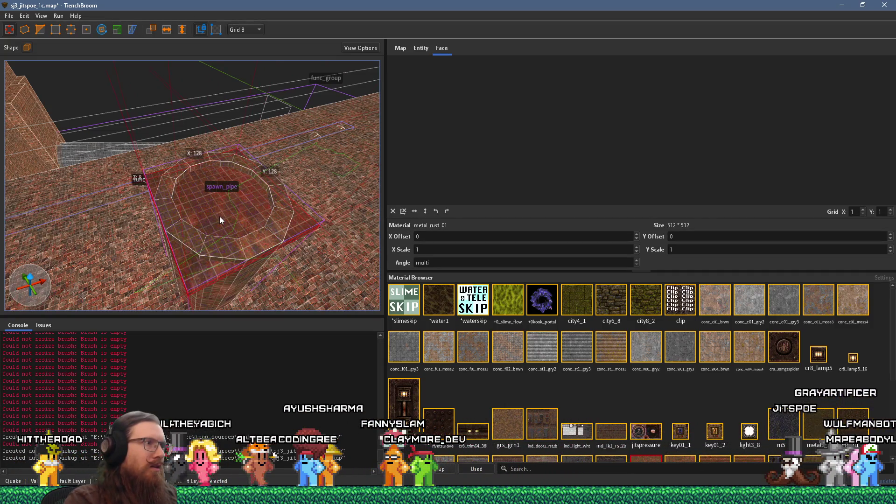
drag(219, 217, 225, 200)
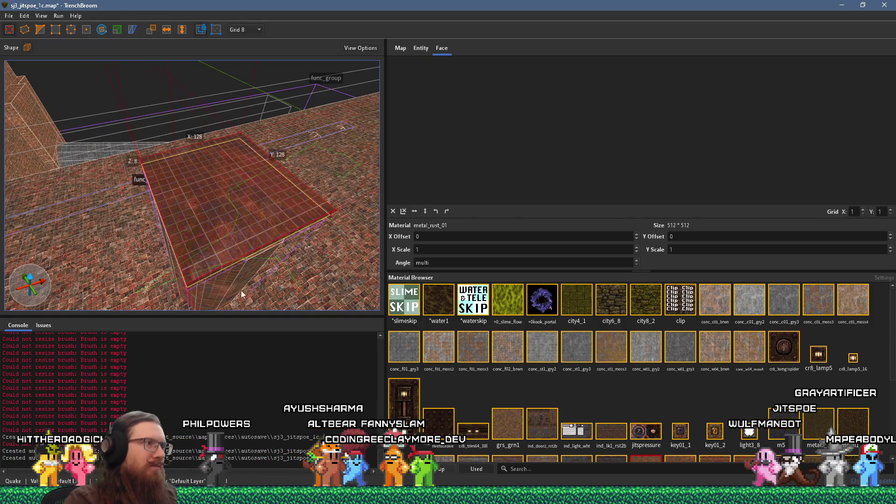
scroll(241, 293, down, 3)
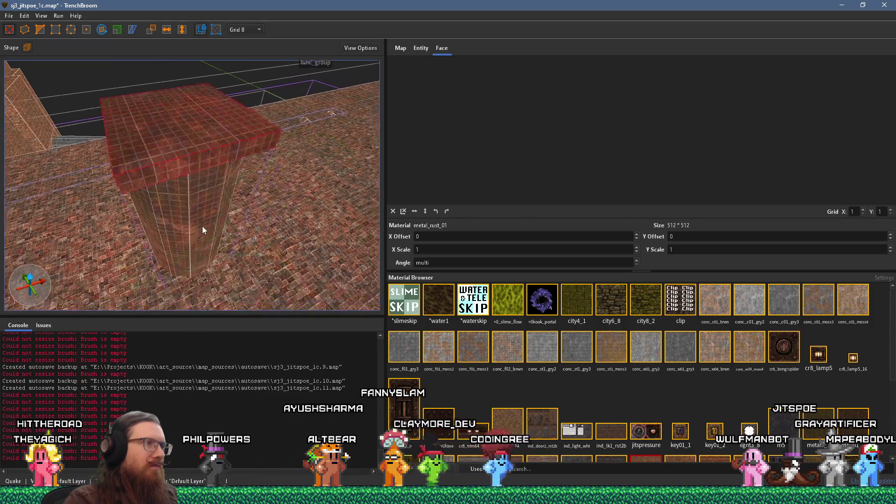
scroll(190, 149, down, 2)
Select the entire pillar brush from the context menu.
right_click(189, 149)
click(240, 200)
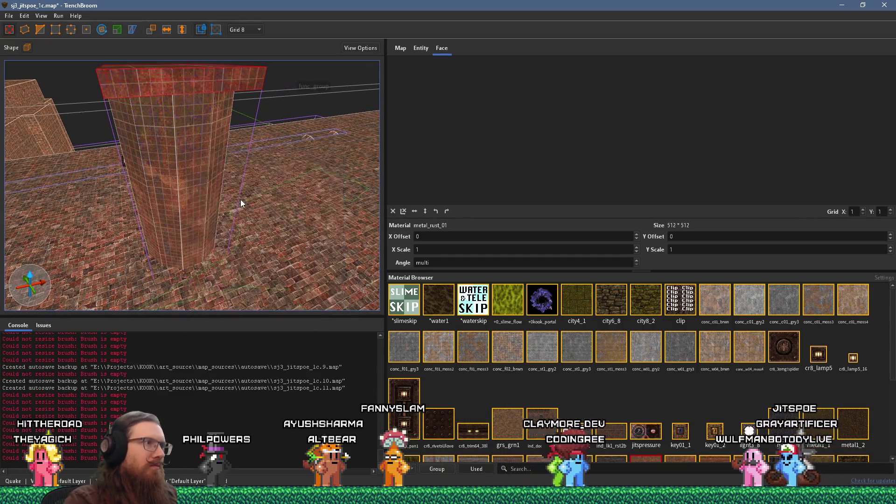
mouse_move(194, 167)
mouse_down()
mouse_move(209, 164)
mouse_move(192, 179)
mouse_move(194, 210)
mouse_move(229, 59)
mouse_move(205, 98)
mouse_move(196, 144)
mouse_move(206, 152)
mouse_move(211, 58)
mouse_move(243, 125)
mouse_move(290, 124)
mouse_move(248, 131)
mouse_move(181, 52)
mouse_move(193, 85)
mouse_move(199, 41)
mouse_move(206, 246)
mouse_move(198, 206)
mouse_move(245, 298)
mouse_move(217, 181)
mouse_move(227, 130)
mouse_move(301, 36)
mouse_move(259, 117)
mouse_move(264, 100)
mouse_move(250, 124)
mouse_move(198, 145)
mouse_move(200, 158)
mouse_up()
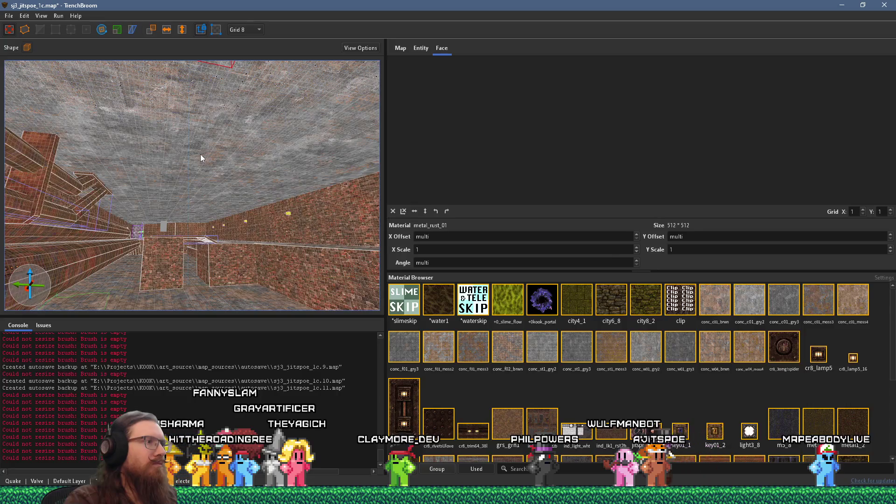
Move the spawn_pipe ring into position on the ceiling.
mouse_move(200, 157)
mouse_down()
mouse_move(199, 116)
mouse_move(232, 119)
mouse_up()
drag(204, 150, 248, 102)
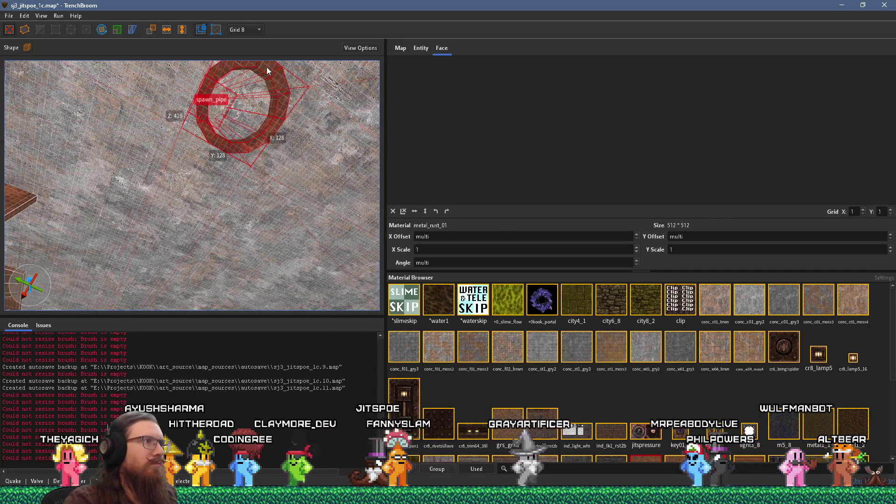
click(242, 28)
mouse_move(243, 107)
mouse_down()
mouse_move(178, 217)
mouse_move(198, 134)
mouse_move(167, 224)
mouse_up()
scroll(180, 161, down, 5)
scroll(191, 192, up, 5)
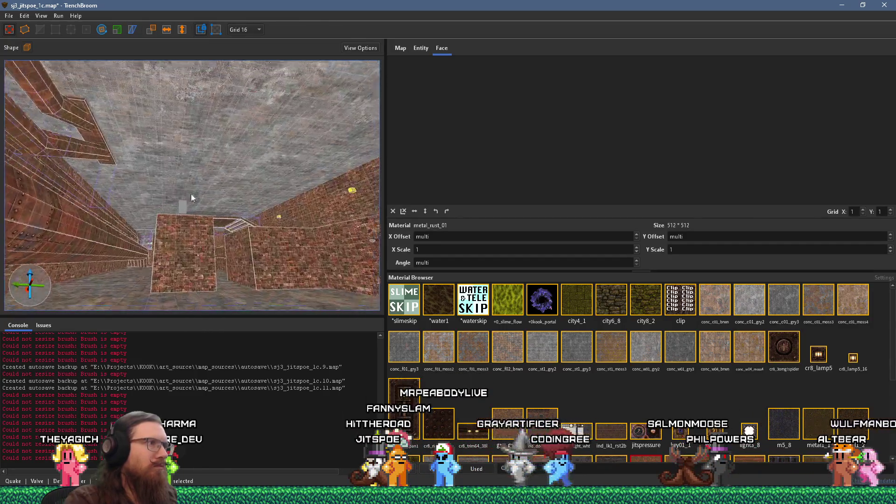
scroll(240, 165, down, 3)
scroll(183, 200, up, 3)
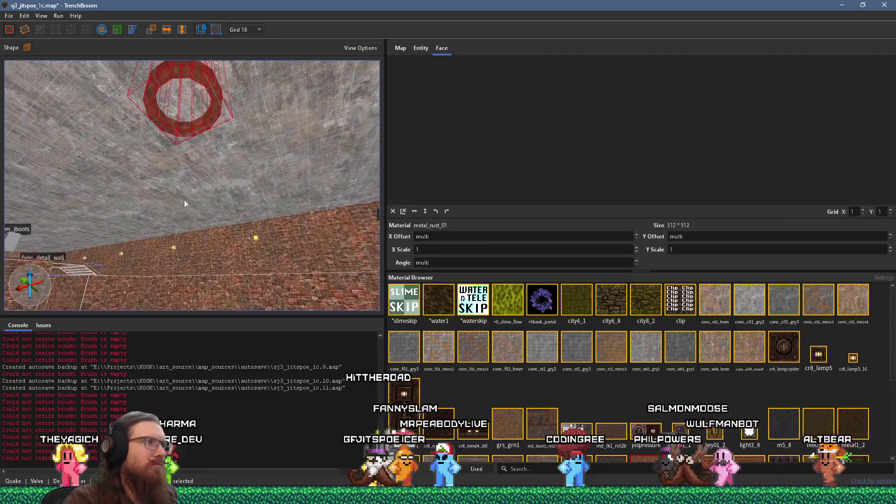
scroll(181, 200, down, 3)
scroll(167, 236, down, 2)
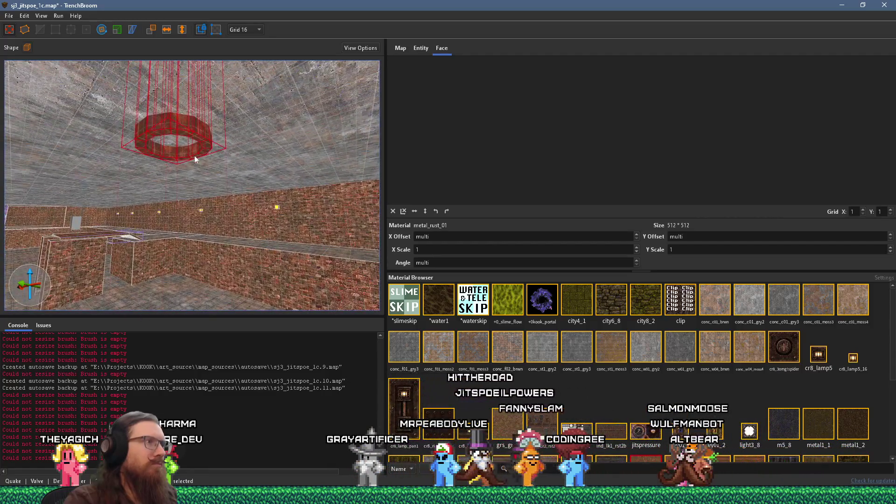
Change the grid from 4 to 16 units with the spawn_pipe ring selected.
click(228, 108)
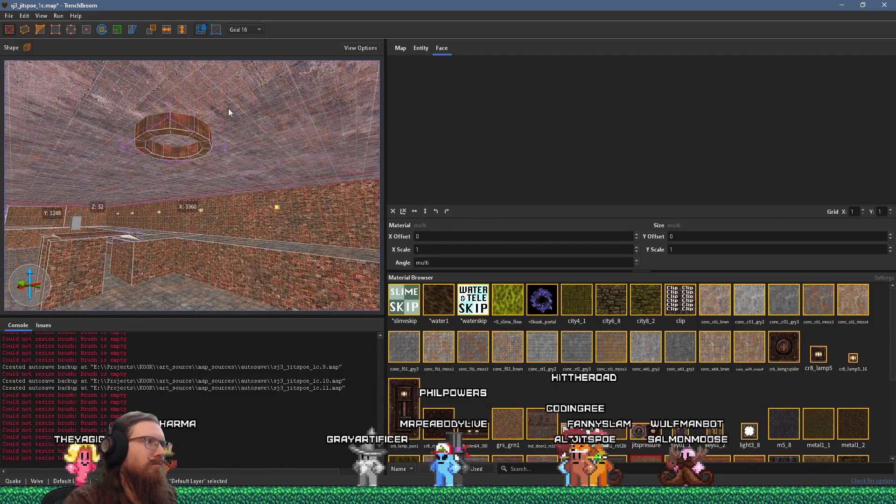
scroll(221, 124, up, 3)
scroll(174, 123, up, 5)
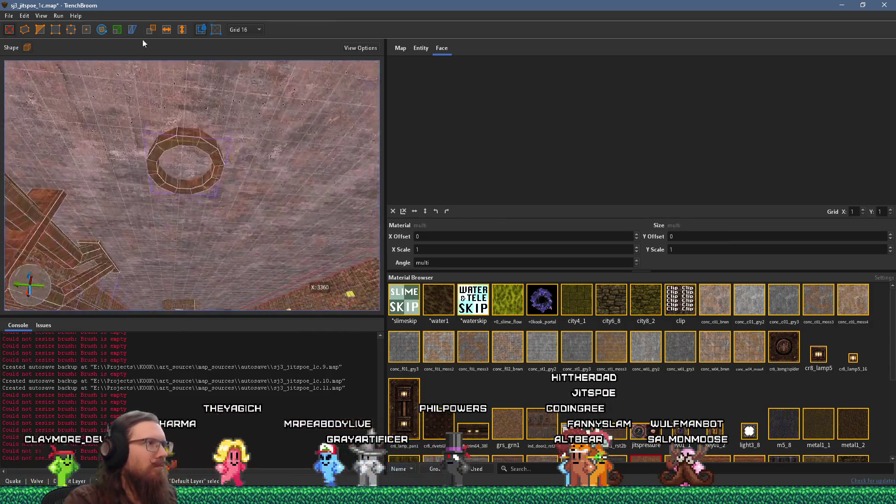
scroll(251, 147, up, 3)
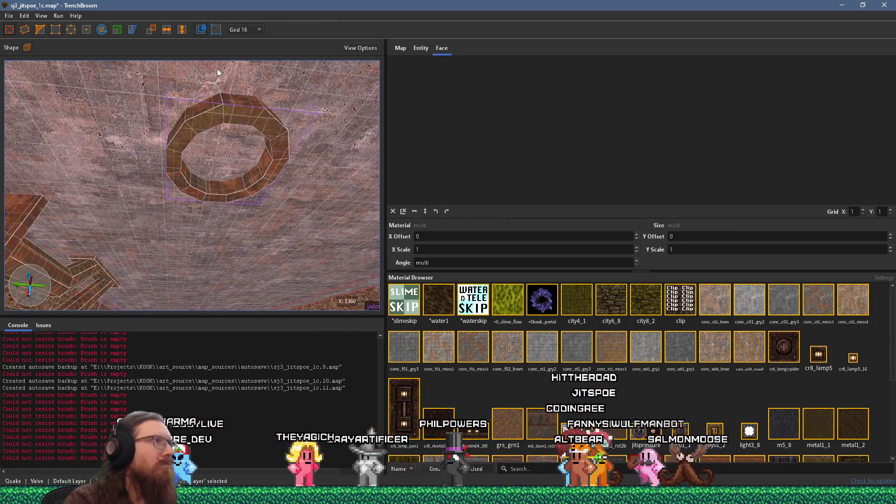
click(246, 62)
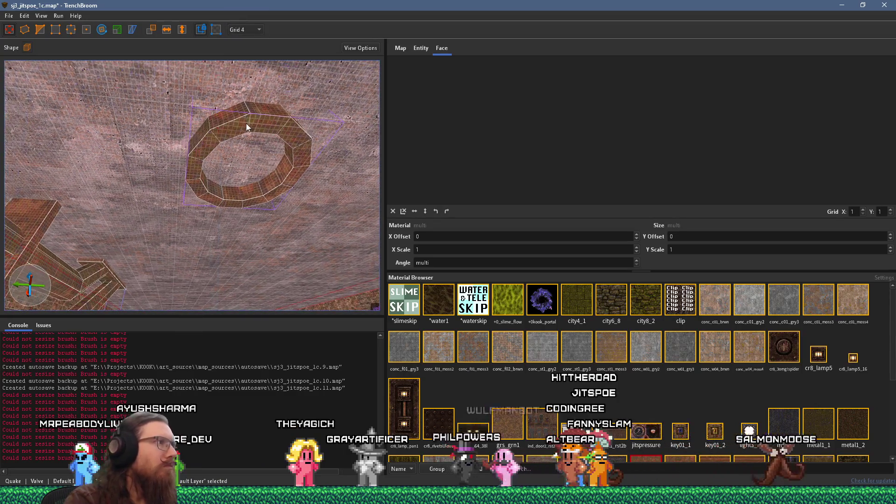
click(241, 125)
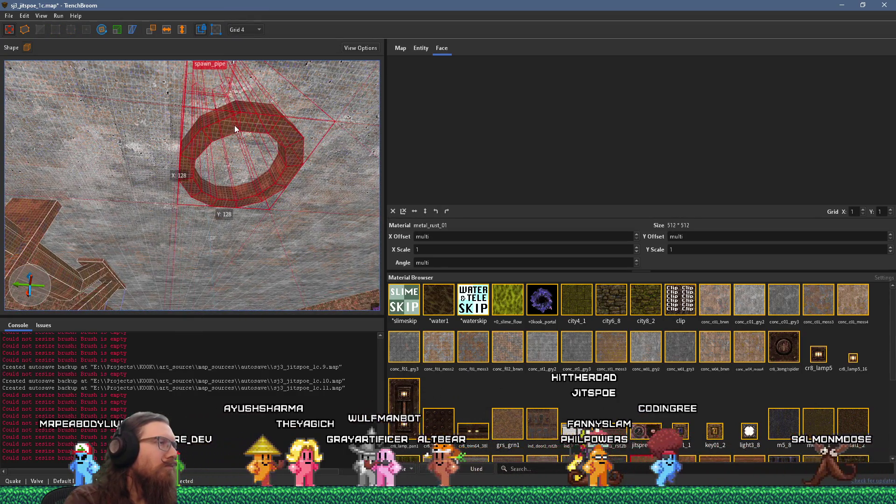
click(246, 30)
click(256, 85)
Select only the ceiling strip beside the ring and extend it up to the pipe ring.
scroll(274, 136, down, 3)
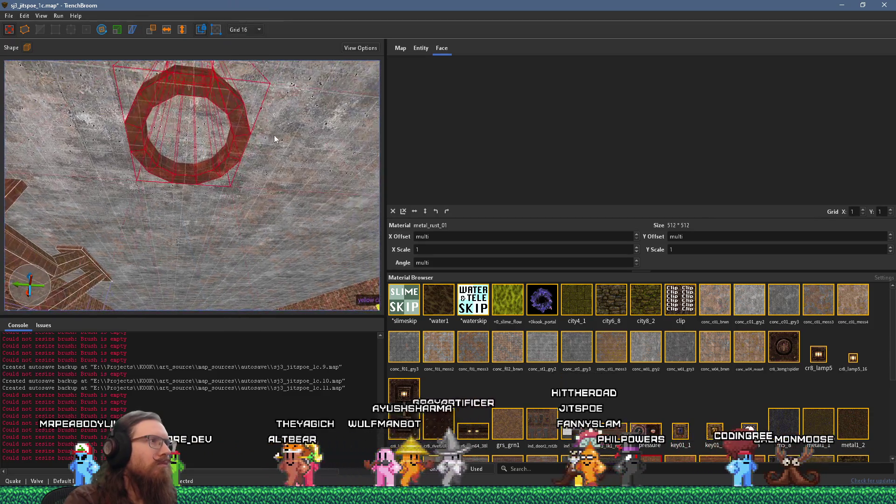
click(282, 147)
scroll(284, 160, down, 2)
scroll(192, 212, down, 2)
click(148, 211)
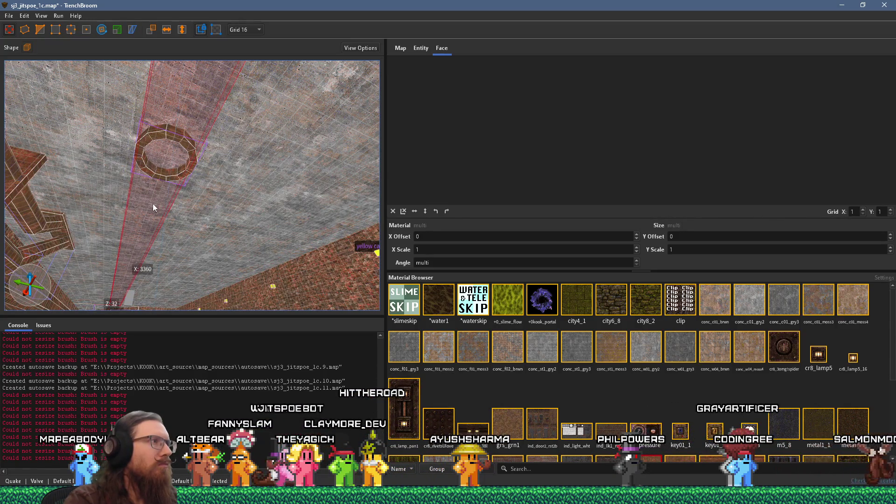
scroll(236, 180, up, 5)
scroll(127, 139, down, 6)
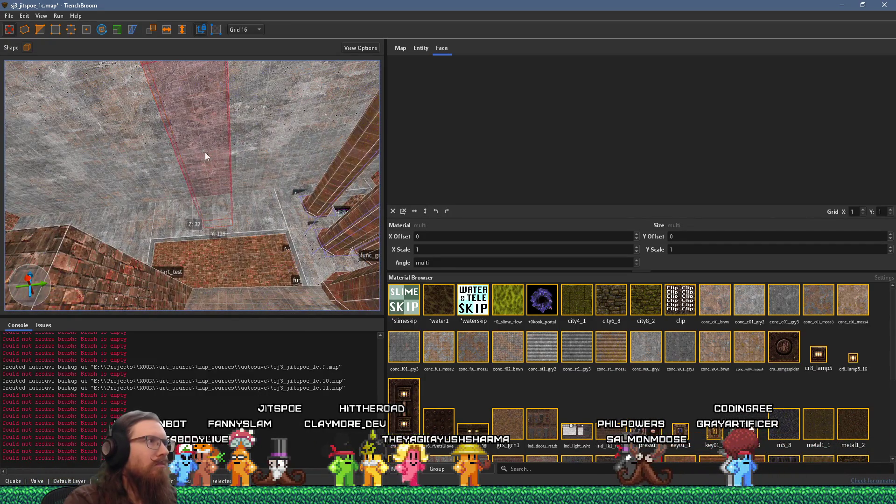
scroll(205, 157, up, 5)
scroll(248, 185, up, 5)
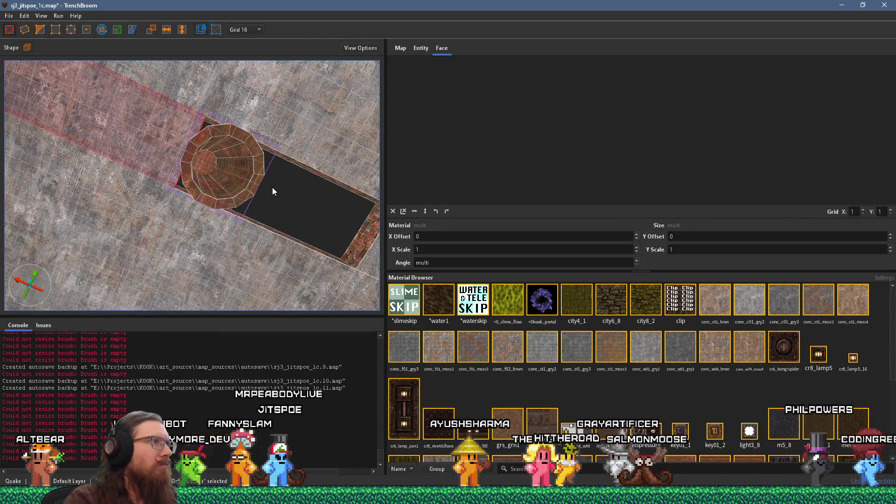
scroll(272, 186, down, 3)
mouse_move(327, 223)
mouse_down()
mouse_move(195, 196)
mouse_move(135, 203)
mouse_move(208, 212)
mouse_move(260, 234)
mouse_up()
scroll(195, 196, up, 2)
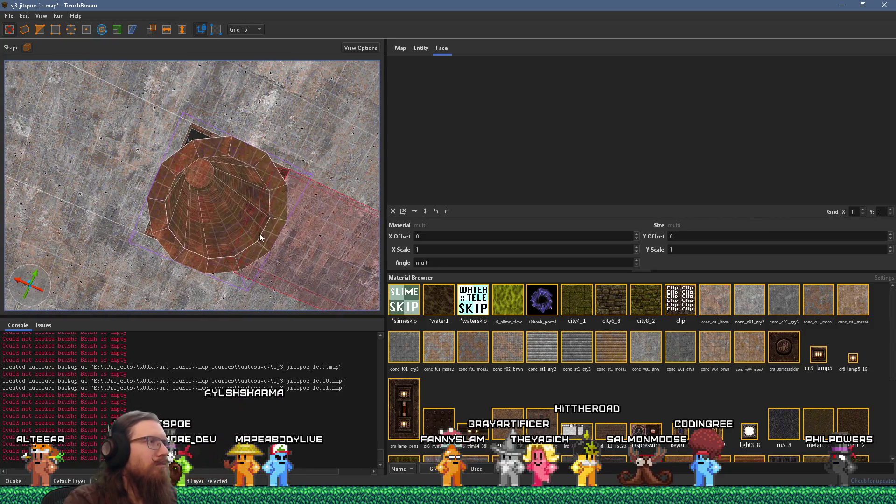
Set the grid to 8 and select the spawn_pipe and ceiling strip brushes.
click(259, 233)
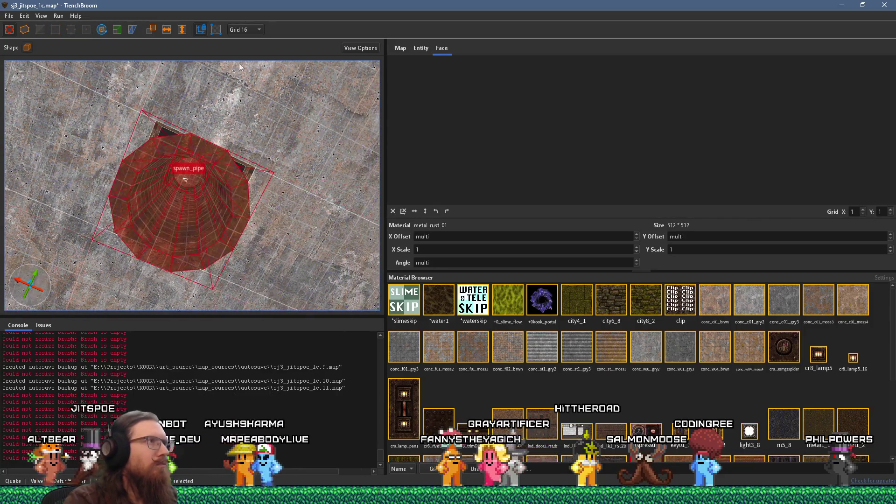
click(245, 30)
click(246, 74)
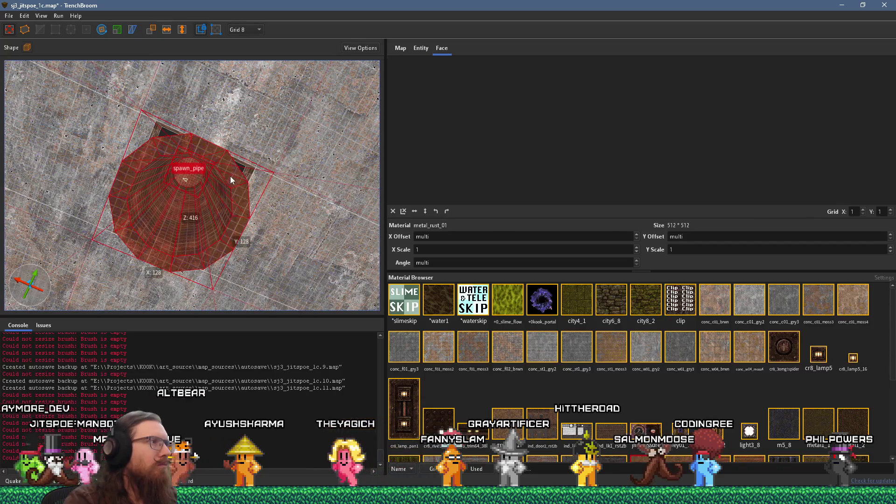
click(216, 181)
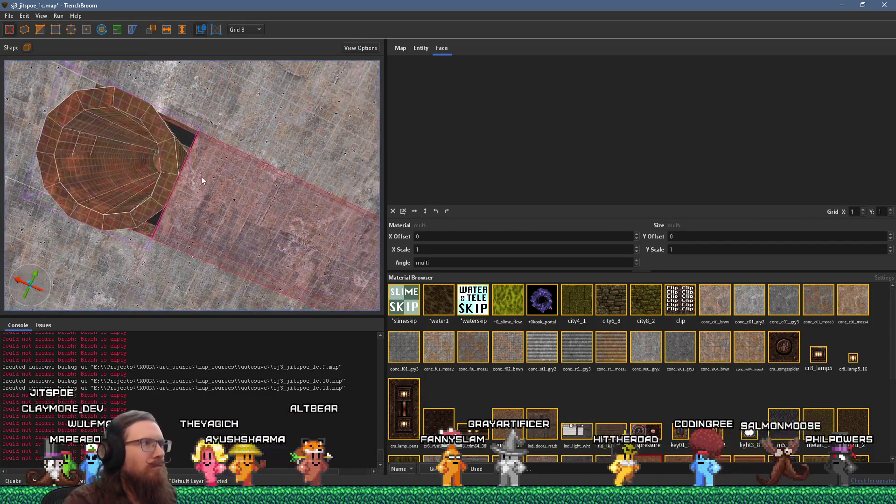
mouse_move(266, 195)
mouse_down()
mouse_move(187, 188)
mouse_move(193, 194)
mouse_up()
scroll(193, 194, down, 5)
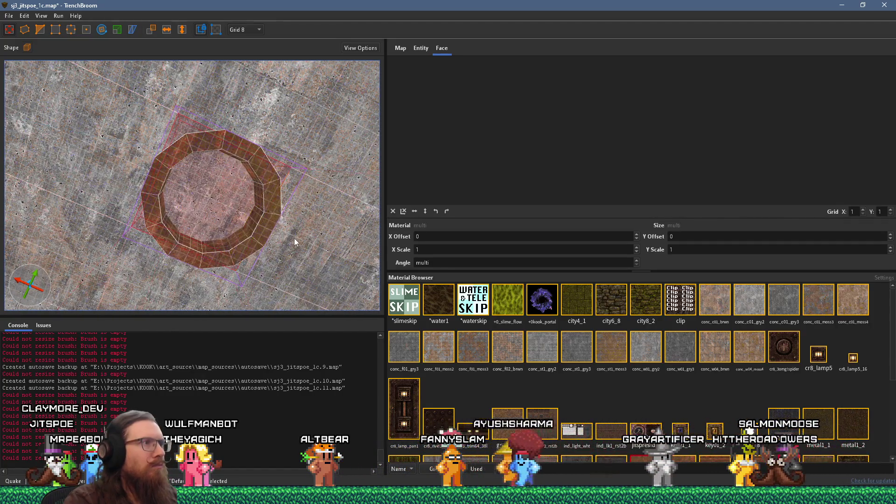
scroll(294, 238, up, 4)
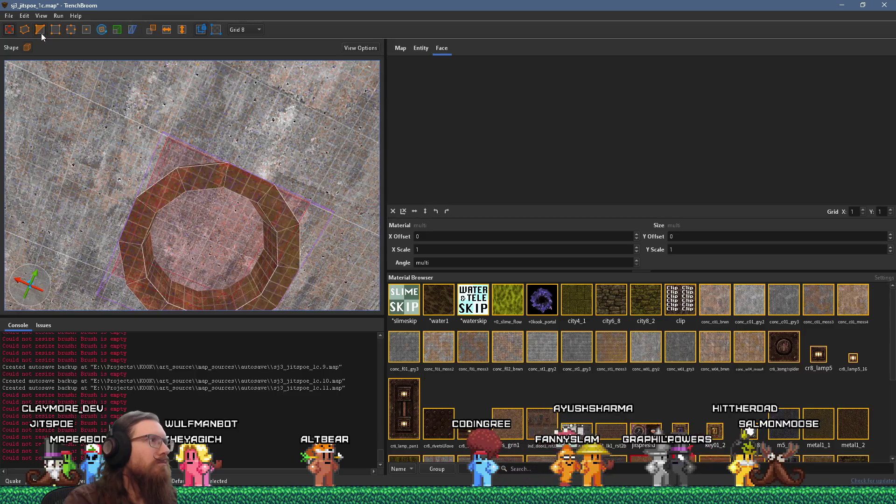
Attempt to clip the pipe brushes with the Clip tool, placing a point on the ring's edge.
click(41, 33)
scroll(227, 181, up, 6)
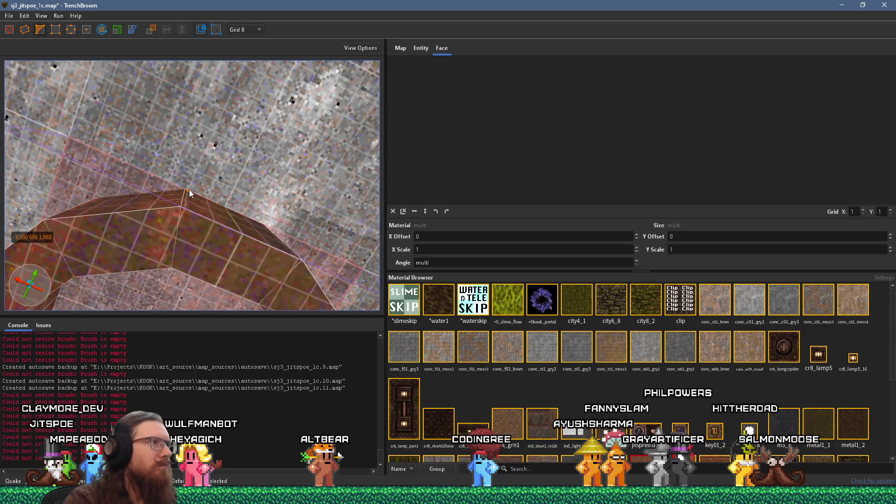
key(Return)
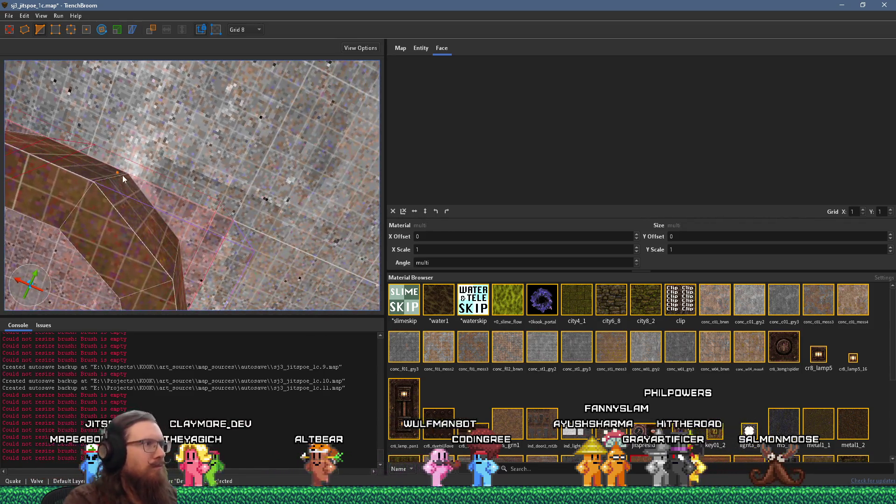
click(126, 173)
scroll(144, 193, up, 2)
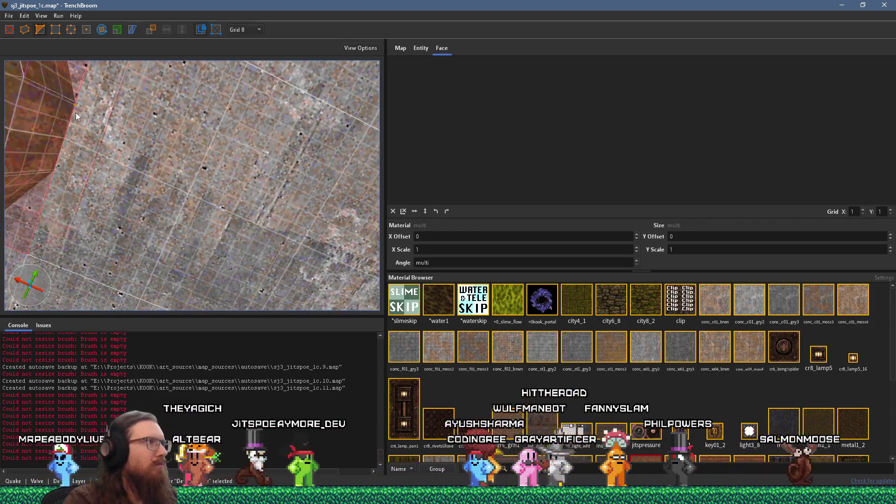
mouse_move(76, 113)
mouse_down()
mouse_move(152, 140)
mouse_move(217, 99)
mouse_move(200, 125)
mouse_move(250, 166)
mouse_move(275, 164)
mouse_move(258, 138)
mouse_up()
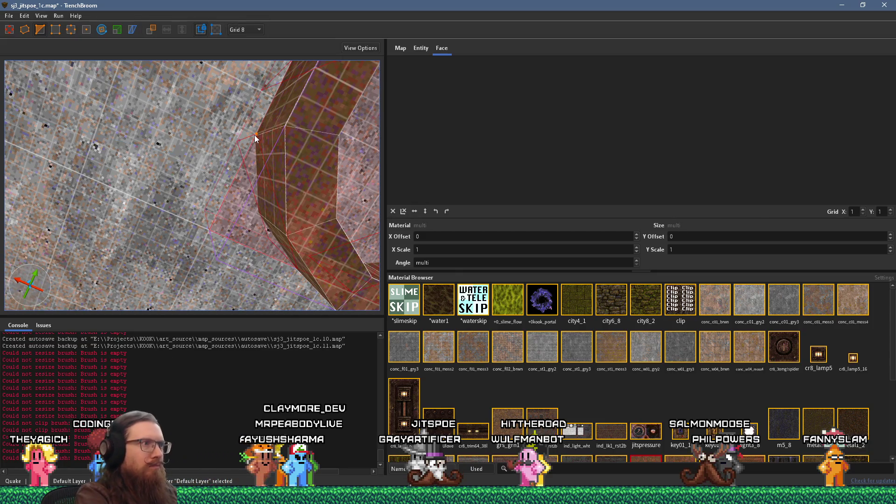
mouse_move(255, 138)
mouse_down()
mouse_move(192, 120)
mouse_move(248, 136)
mouse_up()
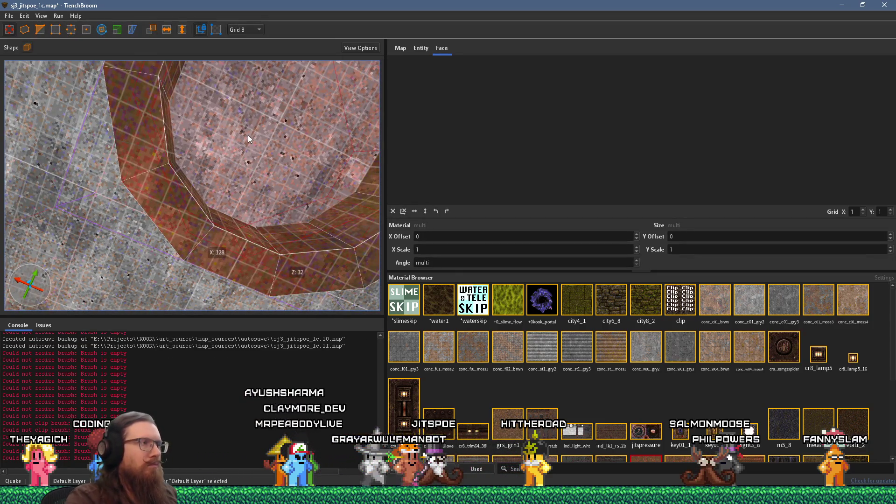
Exit clipping, deselect, and inspect the unclipped pipe from below.
key(ctrl+u)
key(Escape)
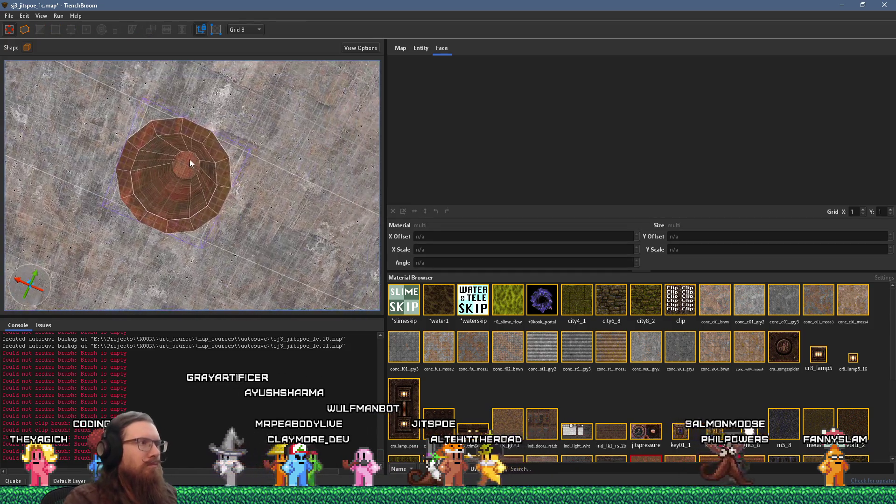
drag(190, 159, 197, 242)
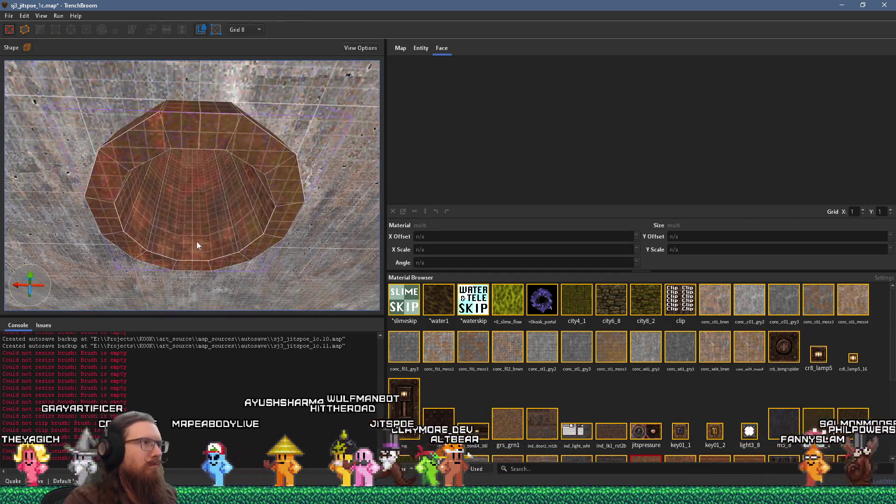
mouse_move(182, 175)
mouse_down()
mouse_move(170, 136)
mouse_move(169, 149)
mouse_up()
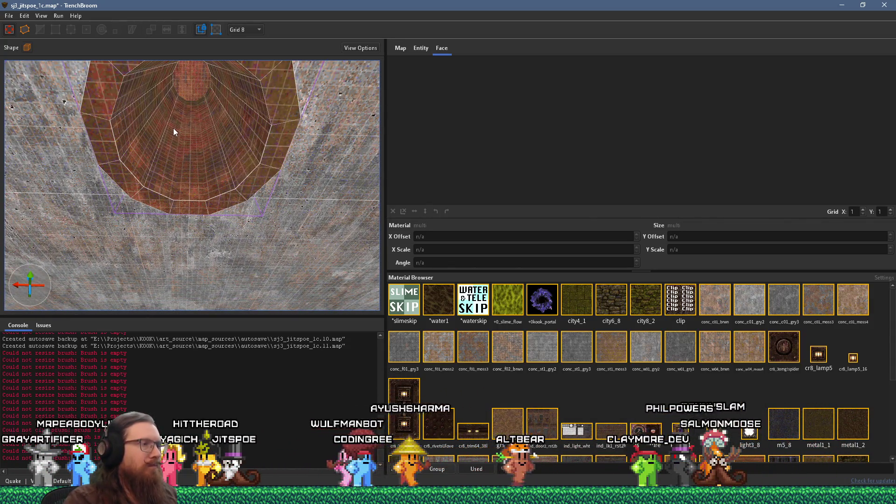
mouse_move(213, 167)
mouse_down()
mouse_move(154, 168)
mouse_move(225, 136)
mouse_move(154, 203)
mouse_move(162, 171)
mouse_move(201, 156)
mouse_move(201, 175)
mouse_move(224, 186)
mouse_up()
click(254, 163)
click(172, 173)
drag(159, 191, 297, 129)
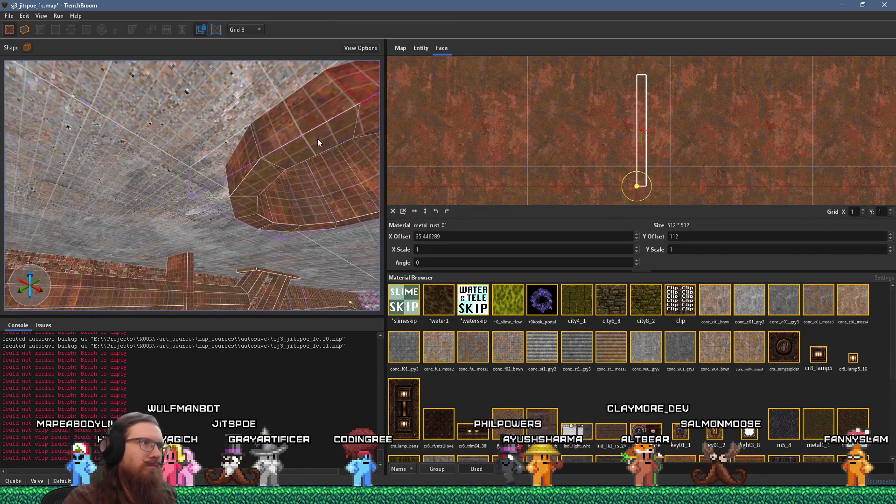
click(286, 129)
click(250, 160)
drag(253, 176, 296, 171)
click(218, 169)
drag(201, 195, 326, 174)
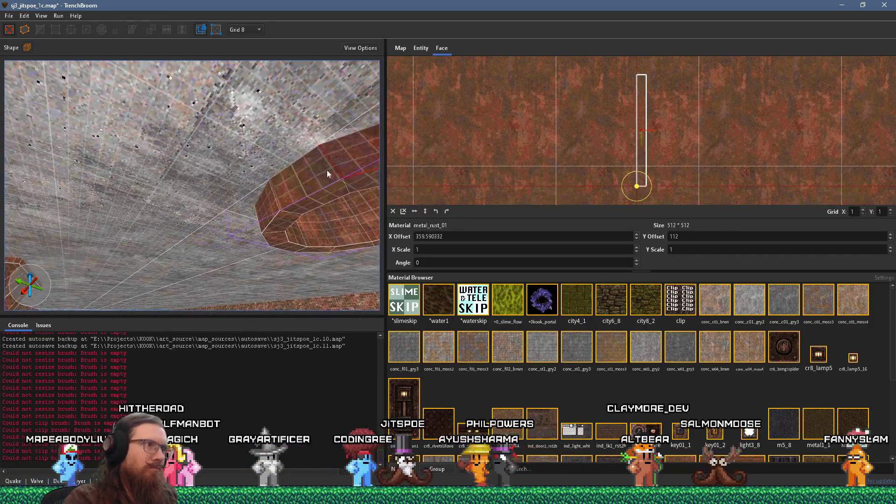
click(315, 184)
mouse_move(288, 202)
mouse_down()
mouse_move(256, 184)
mouse_move(309, 173)
mouse_up()
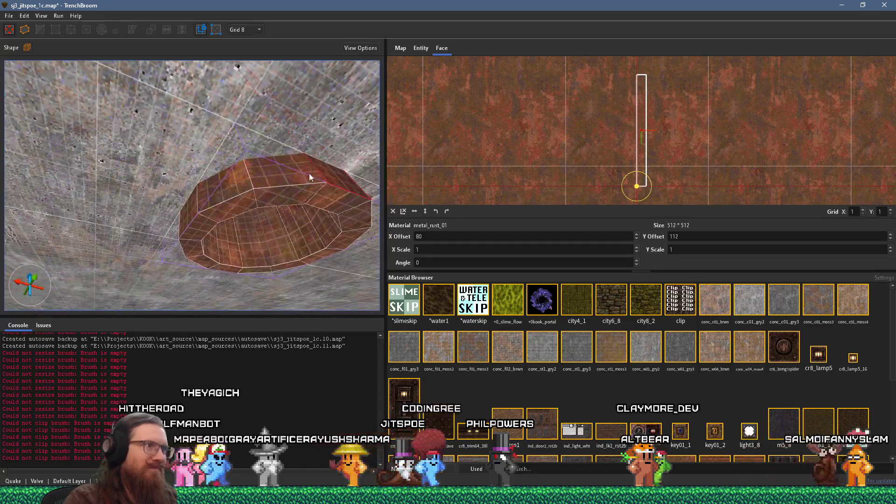
click(189, 218)
click(191, 226)
drag(191, 226, 299, 205)
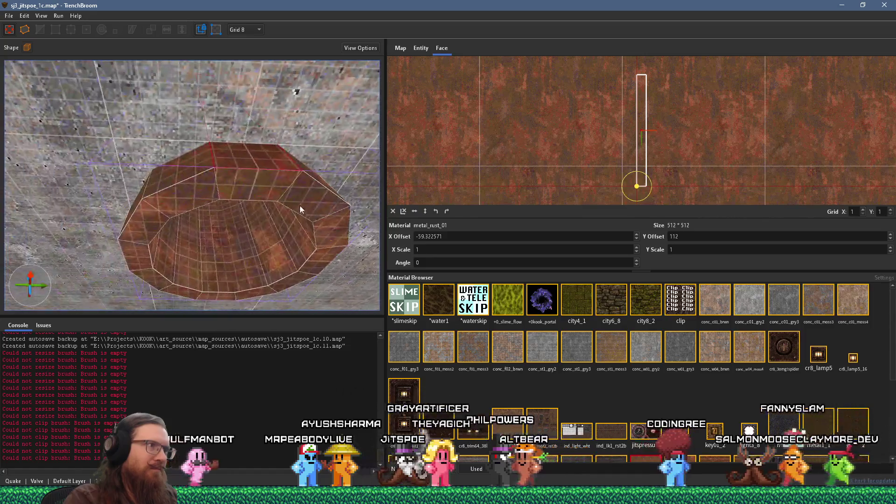
click(193, 191)
mouse_move(194, 191)
mouse_down()
mouse_move(319, 210)
mouse_move(263, 168)
mouse_move(255, 143)
mouse_move(289, 143)
mouse_up()
click(319, 210)
click(298, 190)
mouse_move(298, 190)
mouse_down()
mouse_move(203, 178)
mouse_move(238, 164)
mouse_move(234, 209)
mouse_up()
click(216, 177)
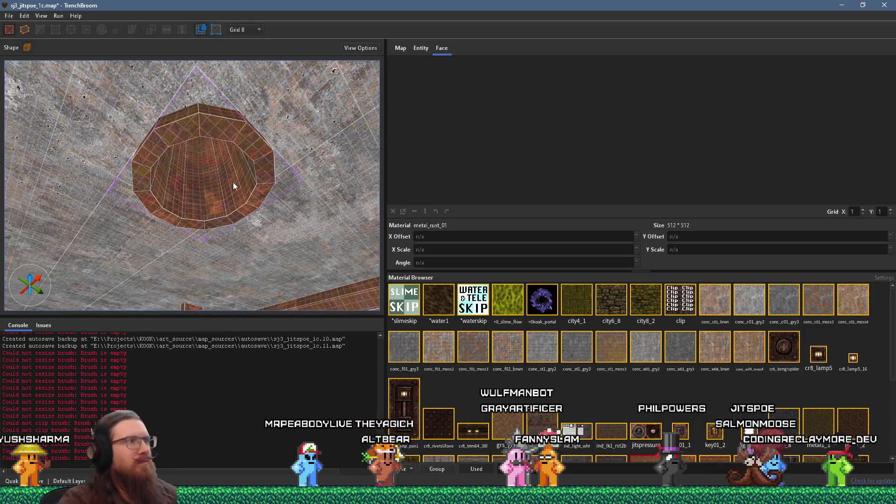
Create a monster_shalrath point entity inside the rusted pipe.
drag(228, 180, 147, 220)
scroll(146, 219, up, 8)
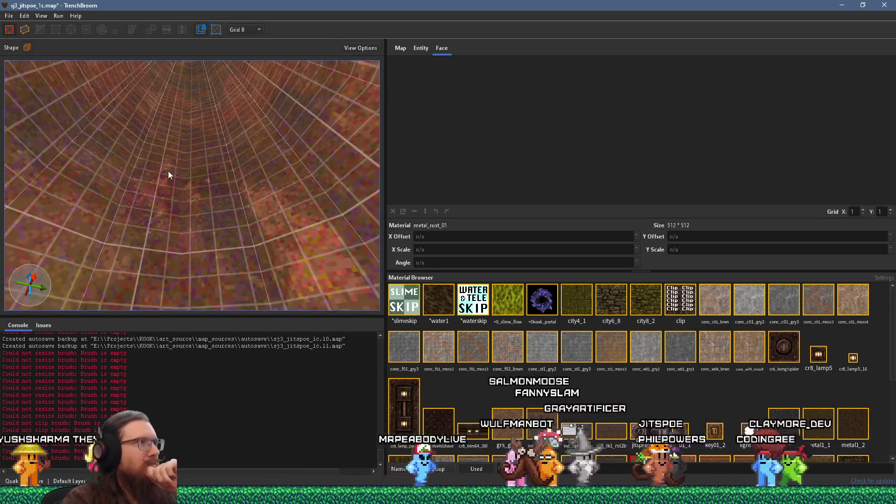
right_click(178, 167)
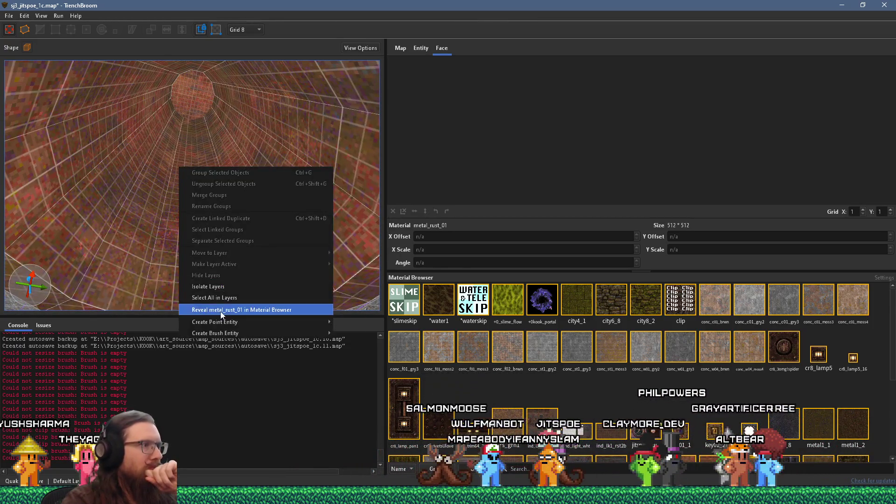
mouse_move(232, 323)
mouse_move(366, 410)
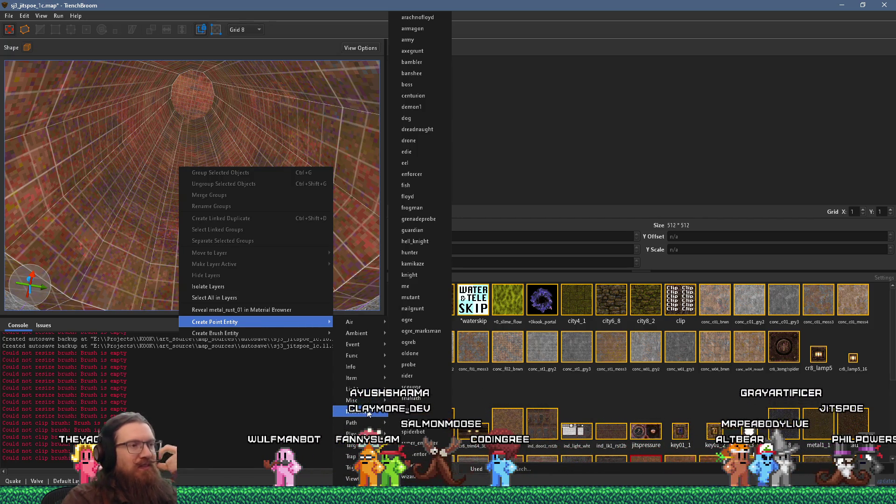
click(411, 398)
mouse_move(181, 117)
mouse_down()
mouse_move(206, 139)
mouse_move(219, 88)
mouse_move(178, 91)
mouse_move(197, 99)
mouse_move(217, 73)
mouse_move(203, 87)
mouse_move(200, 133)
mouse_up()
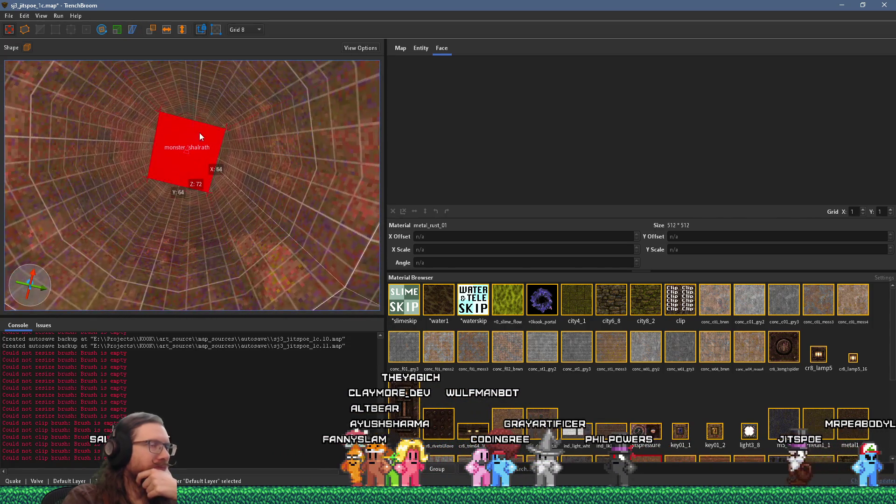
Show the shalrath's entity properties and begin editing its target value.
click(420, 49)
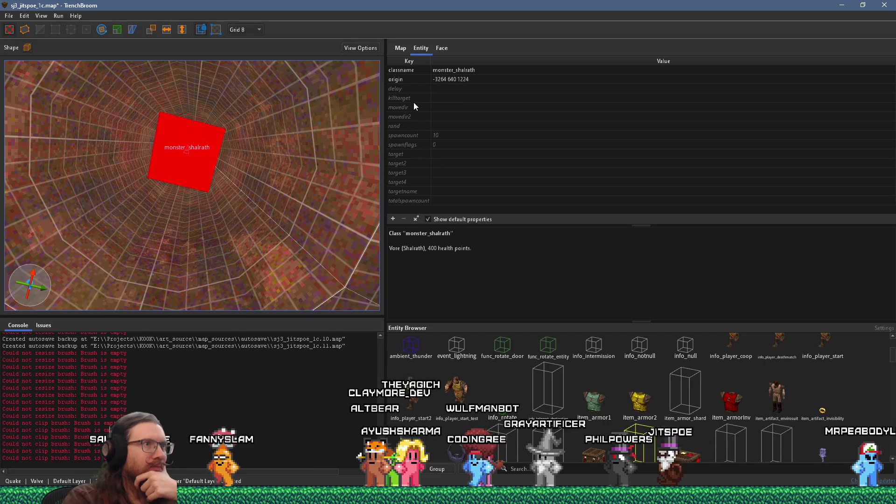
click(414, 155)
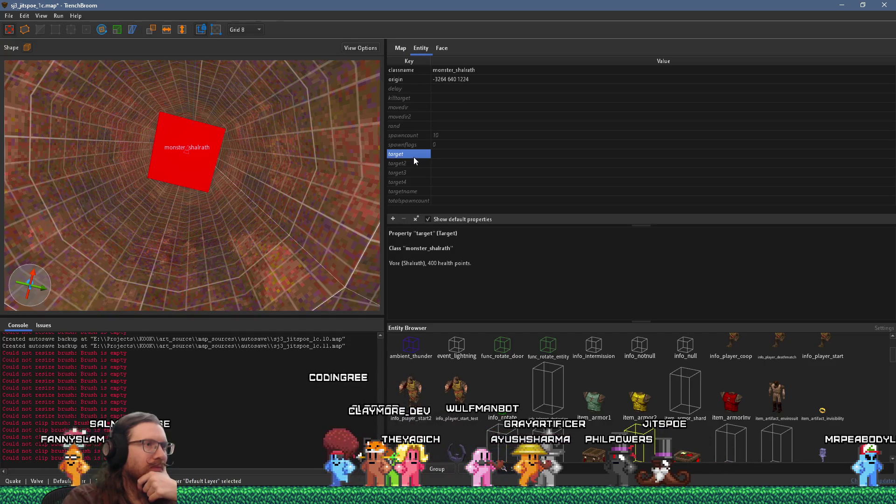
click(444, 152)
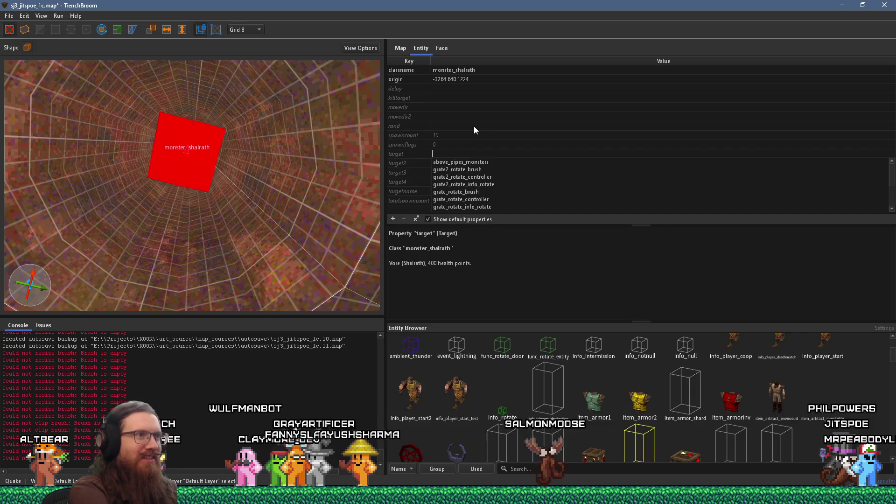
Set the shalrath's target to wave1death.
text(wave1)
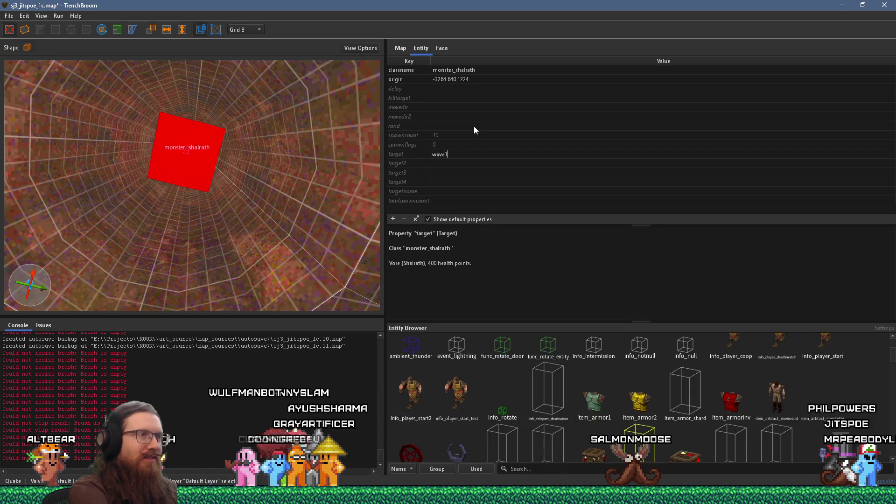
key(BackSpace)
key(BackSpace)
key(BackSpace)
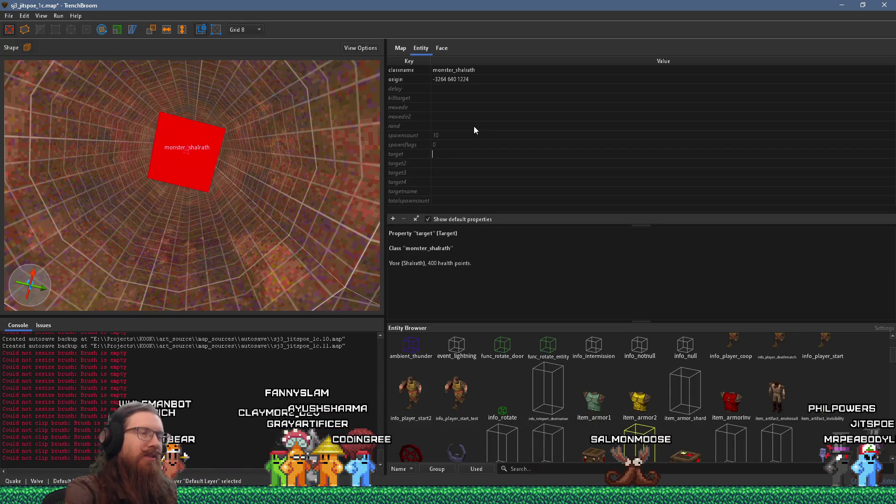
text(wave1death)
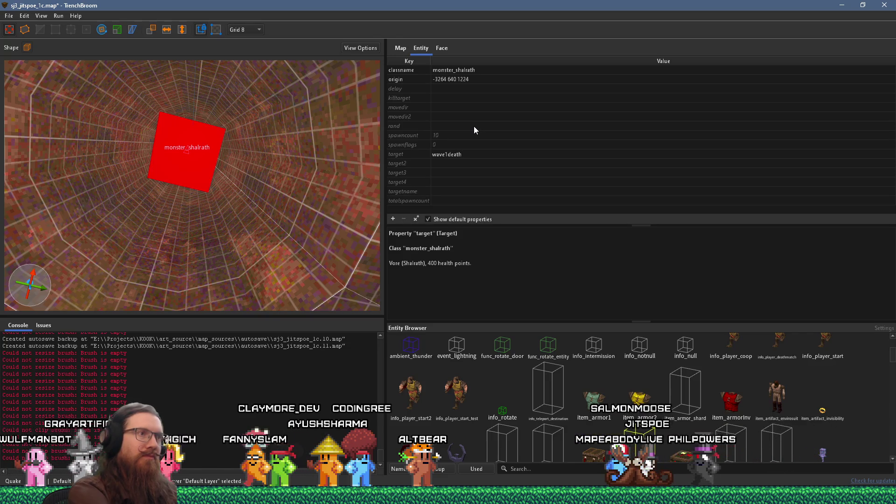
key(Return)
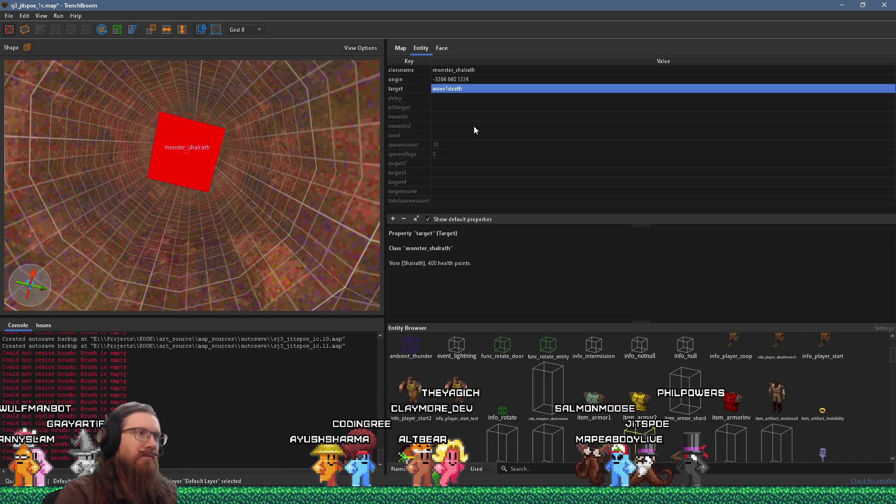
Set the shalrath's targetname to wave1.
click(443, 193)
text(wave1)
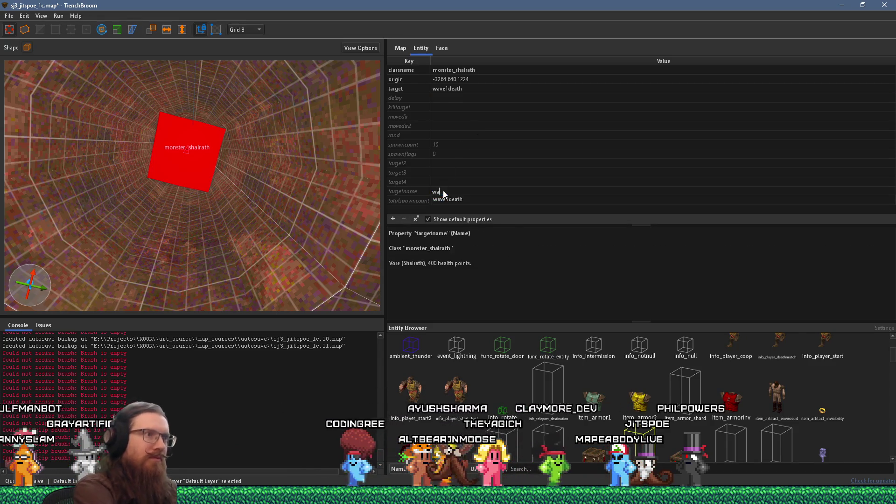
key(Tab)
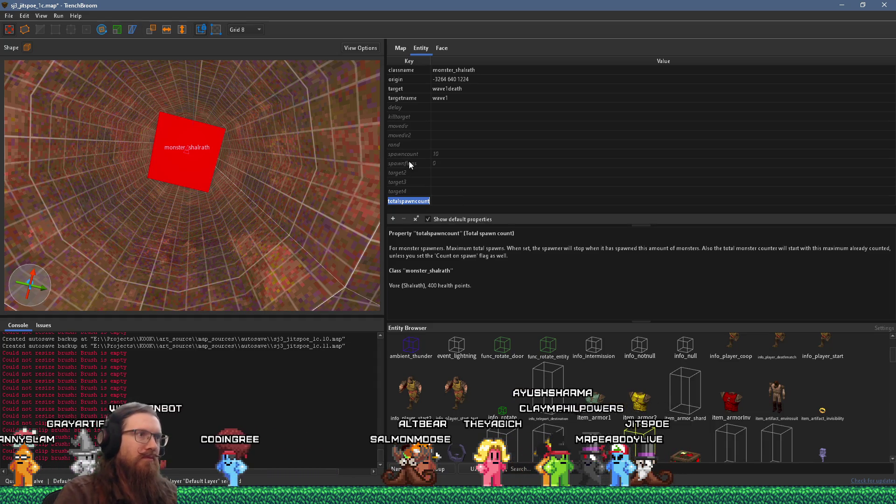
Enable Silent Spawn and Trigger Spawned in the shalrath's spawnflags, bringing the value to 224.
click(410, 164)
scroll(465, 198, down, 1)
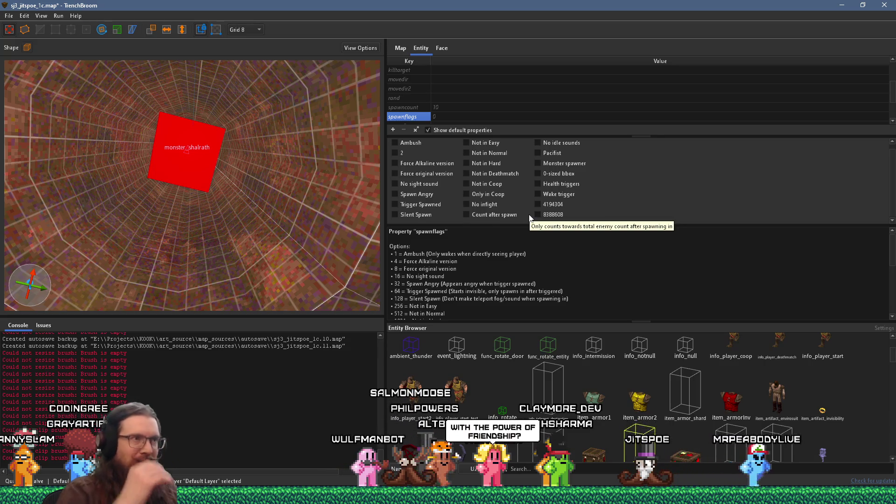
click(413, 214)
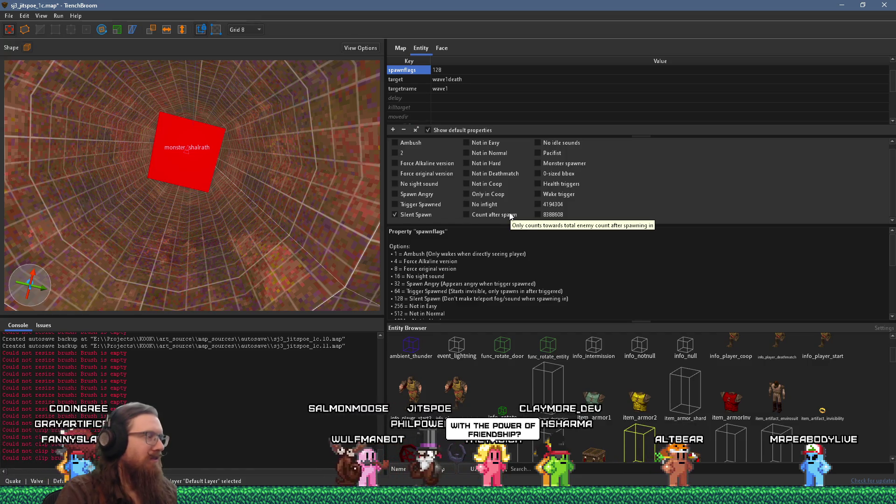
scroll(521, 206, up, 1)
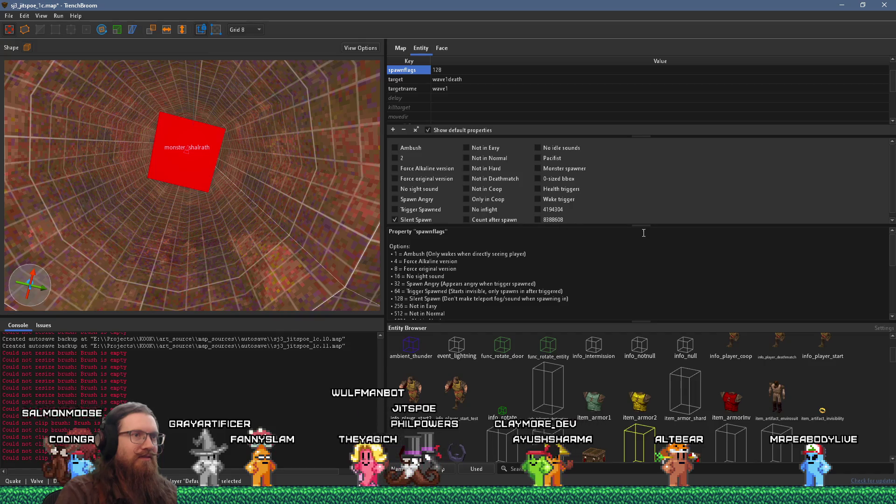
drag(644, 224, 645, 255)
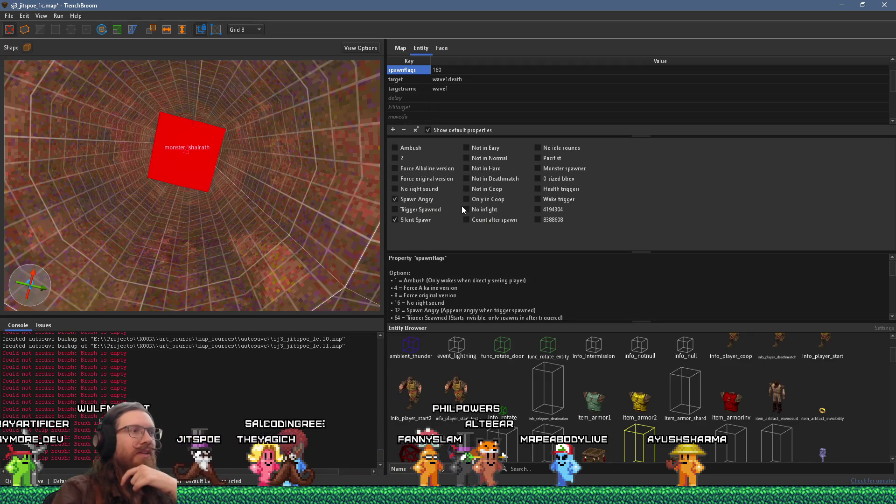
click(437, 212)
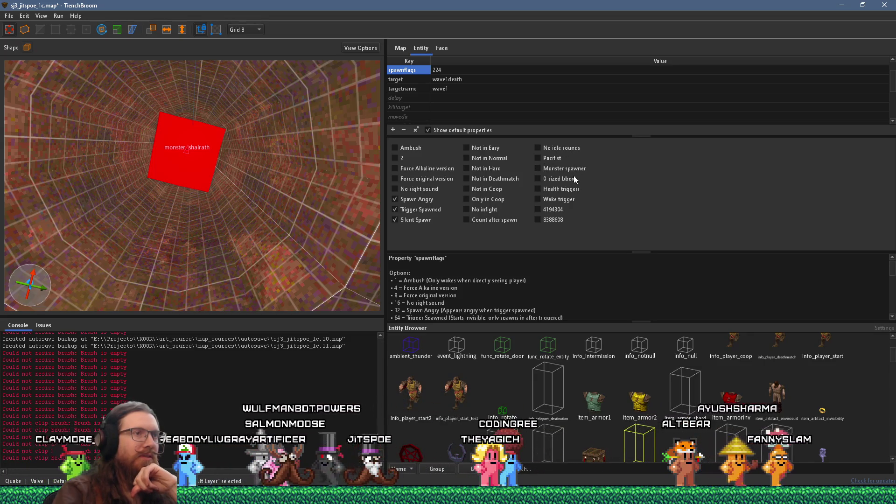
mouse_move(575, 172)
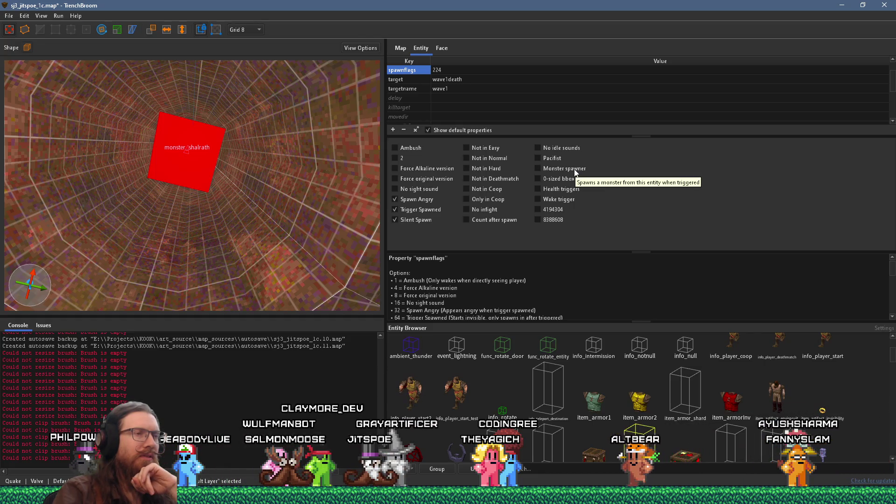
mouse_move(425, 210)
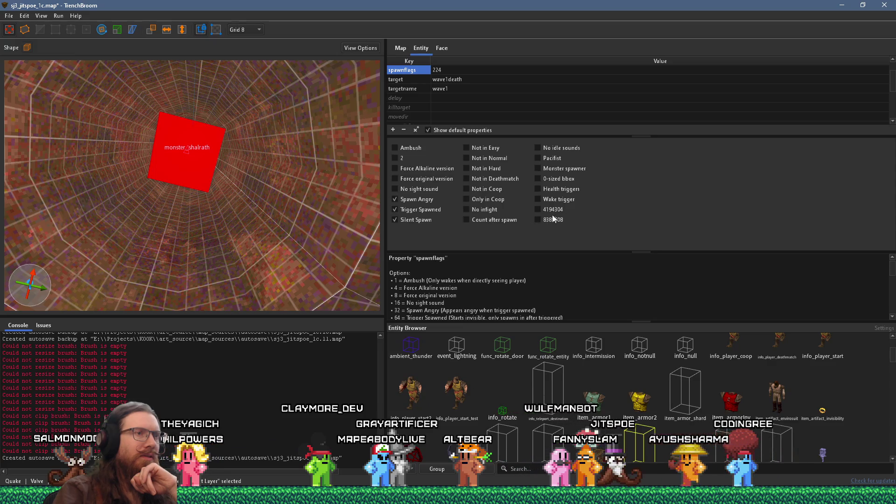
mouse_move(559, 203)
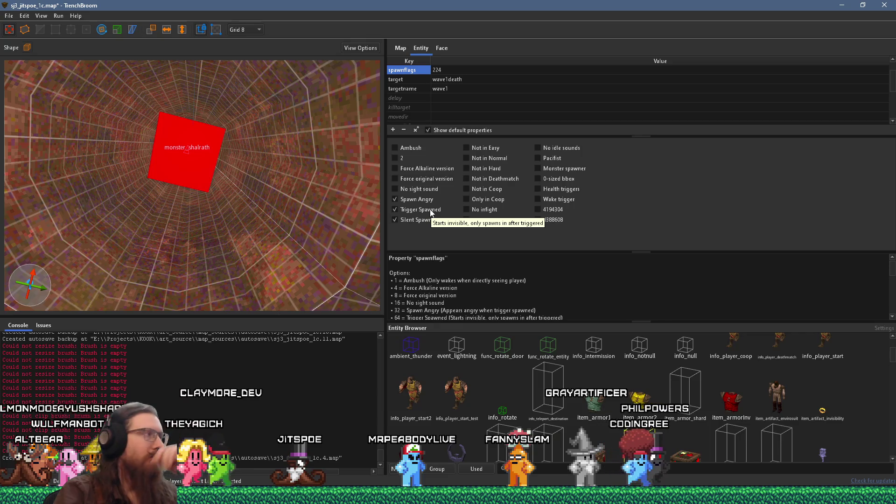
Locate the item_jboots on the ledge, select it, then clear the selection.
scroll(242, 189, up, 3)
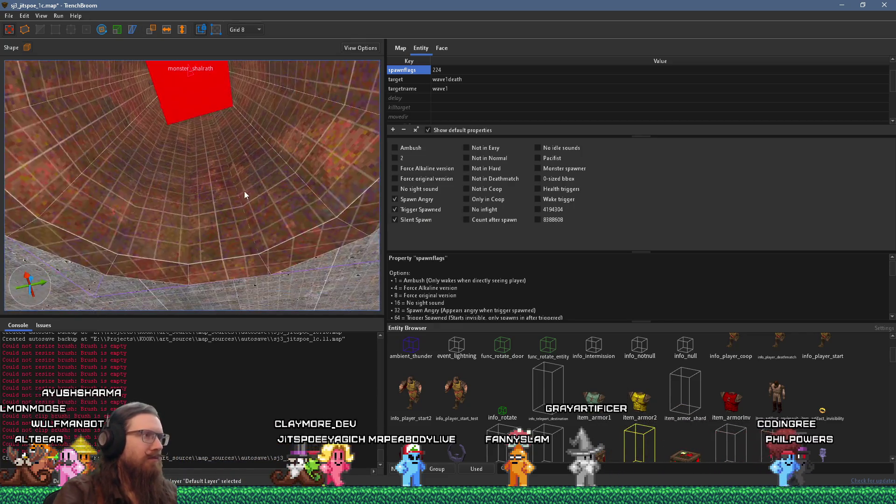
scroll(235, 174, down, 5)
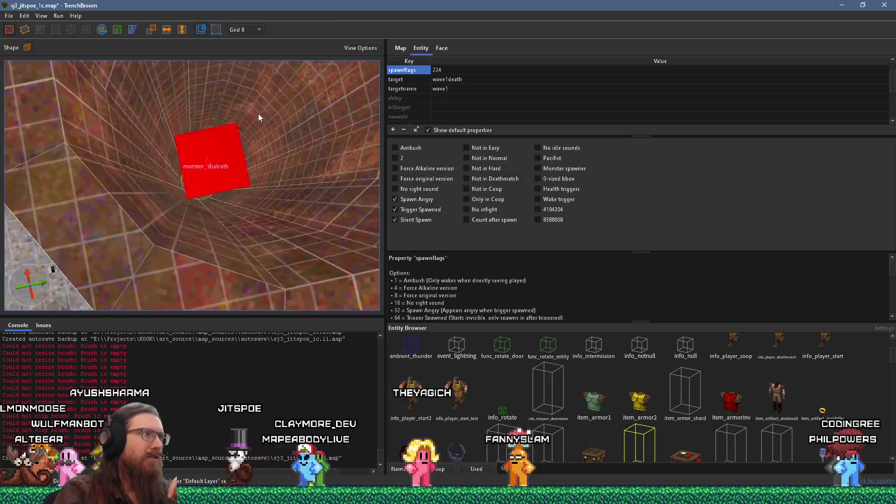
scroll(230, 185, down, 5)
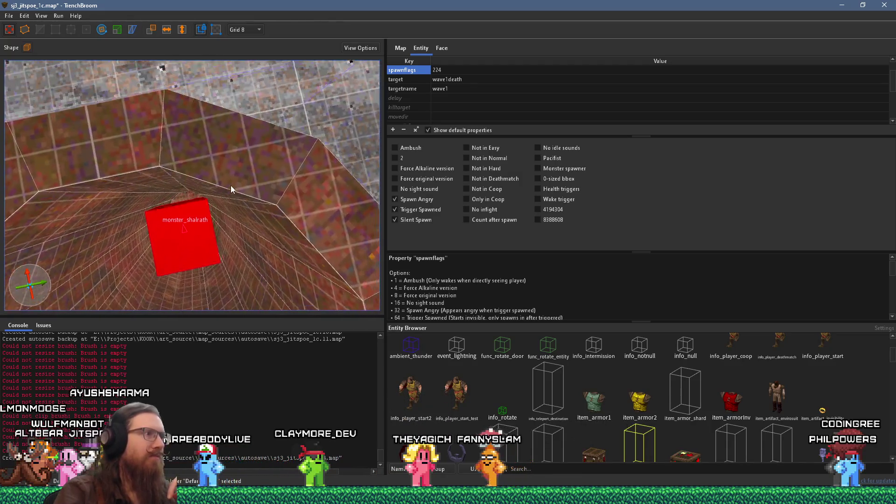
scroll(262, 152, up, 10)
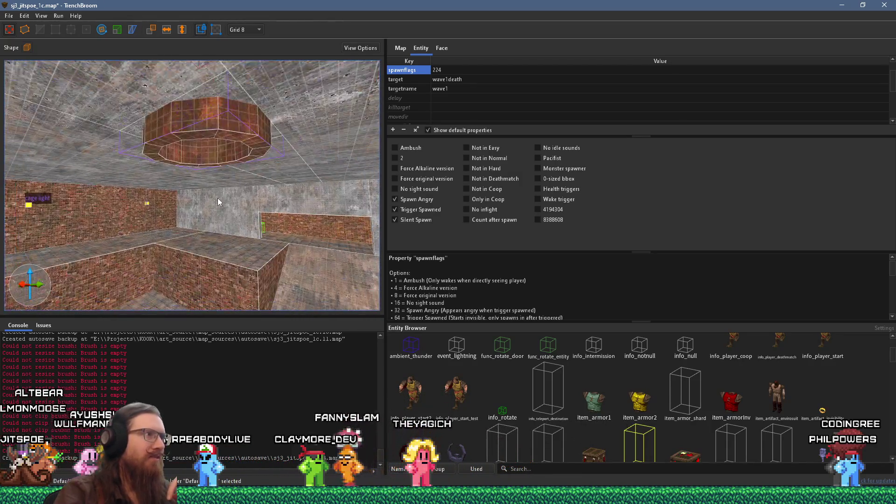
scroll(279, 134, up, 6)
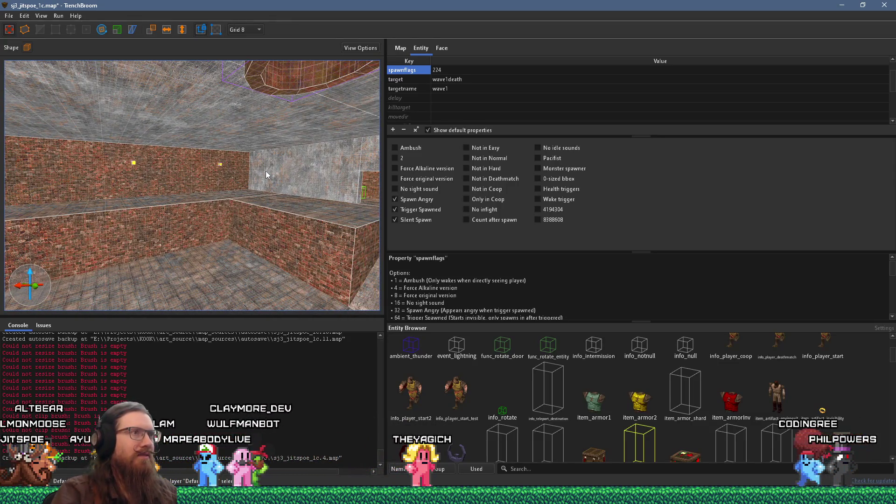
scroll(265, 170, up, 8)
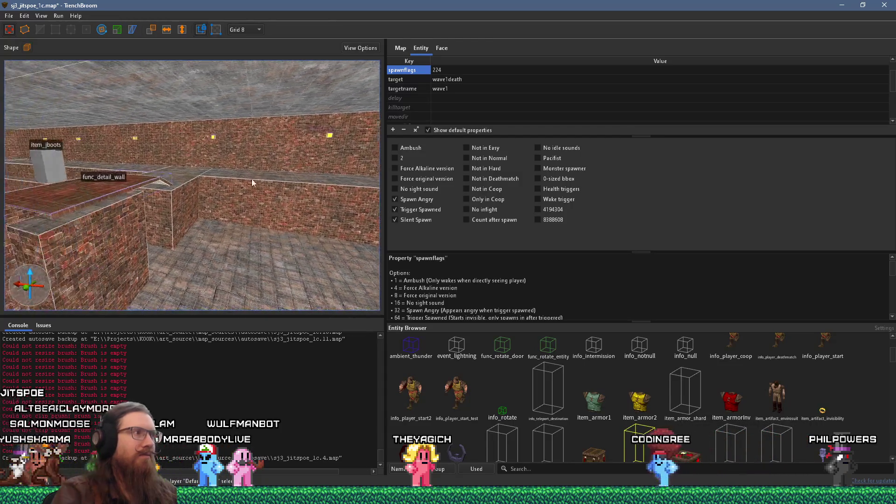
click(94, 171)
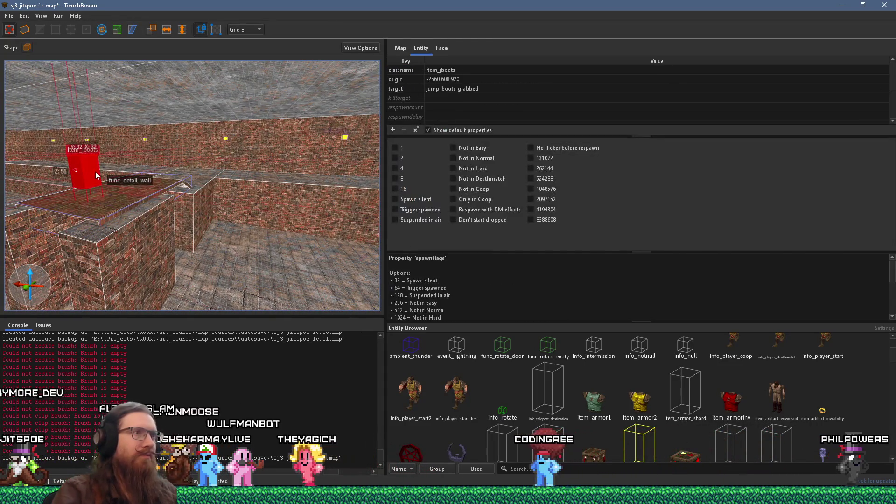
key(Escape)
Create a trigger_relay point entity on the ledge beside the jump boots.
right_click(118, 203)
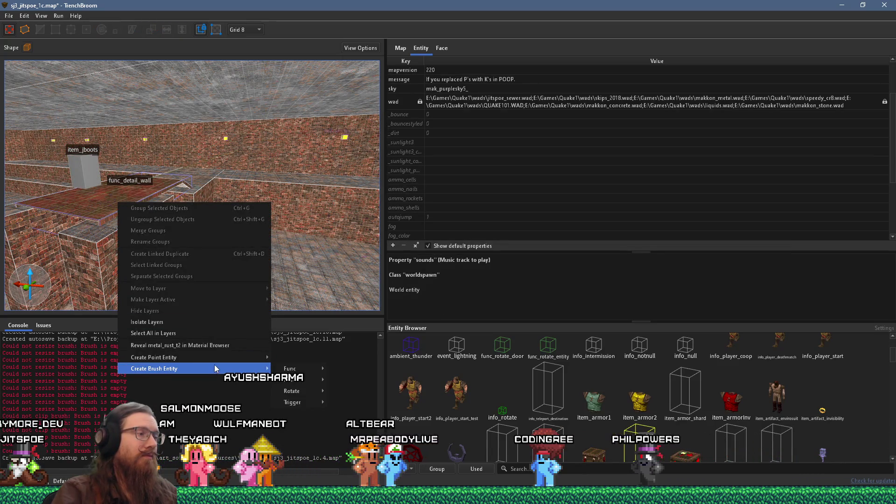
mouse_move(225, 365)
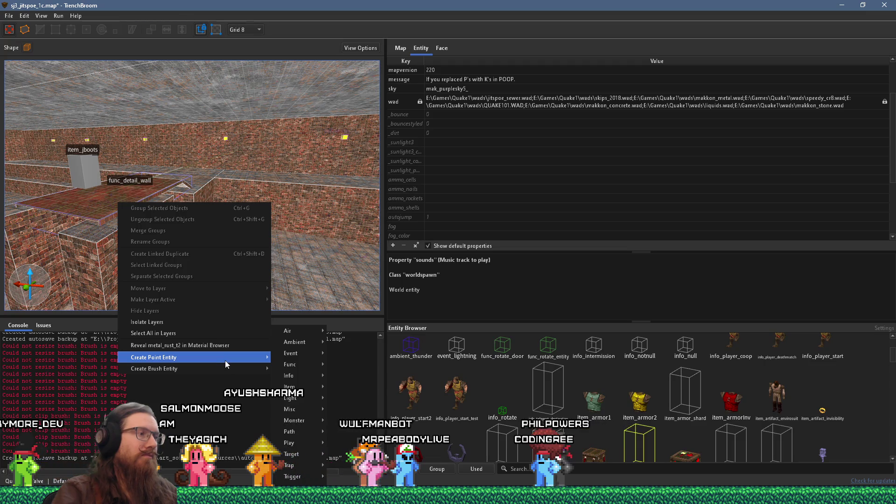
mouse_move(296, 366)
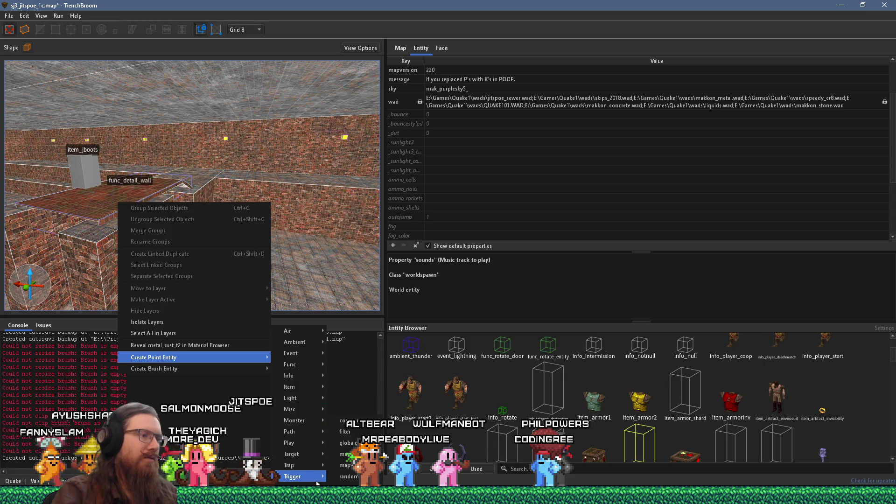
click(350, 484)
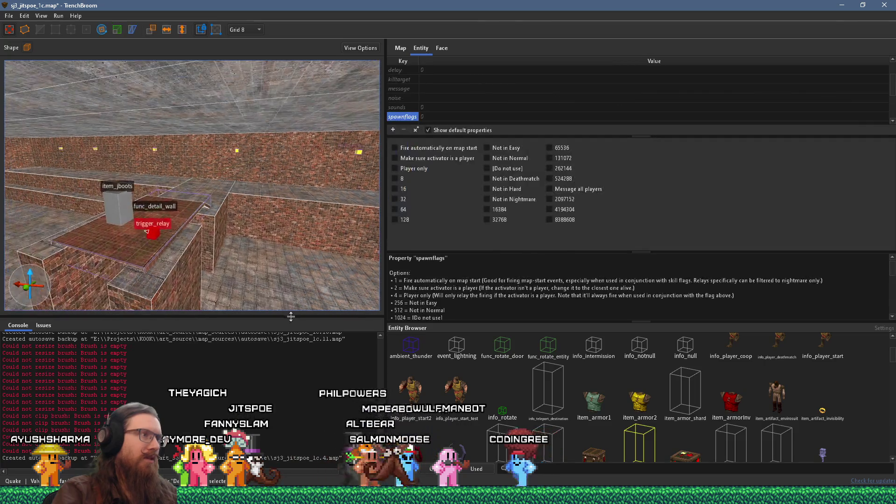
Move the trigger_relay beside the jump boots and set its targetname to jump_boots_grabbed.
mouse_move(146, 229)
mouse_down()
mouse_move(155, 218)
mouse_move(149, 209)
mouse_move(229, 231)
mouse_up()
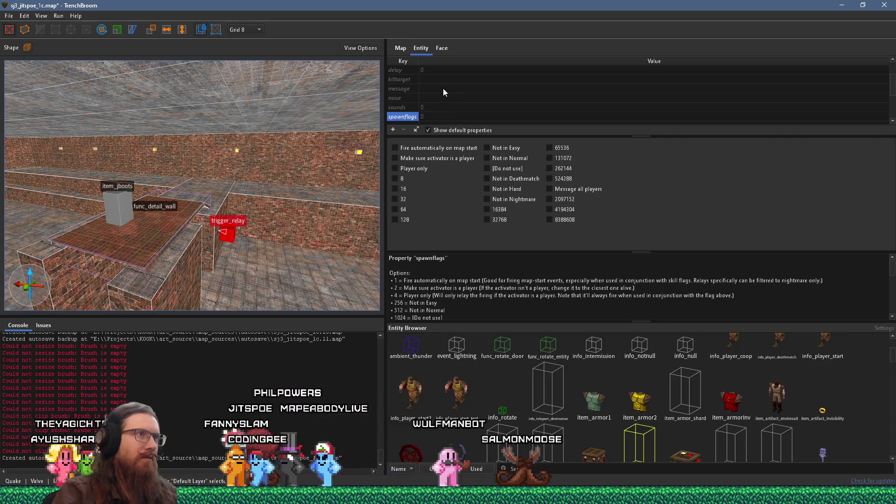
click(434, 110)
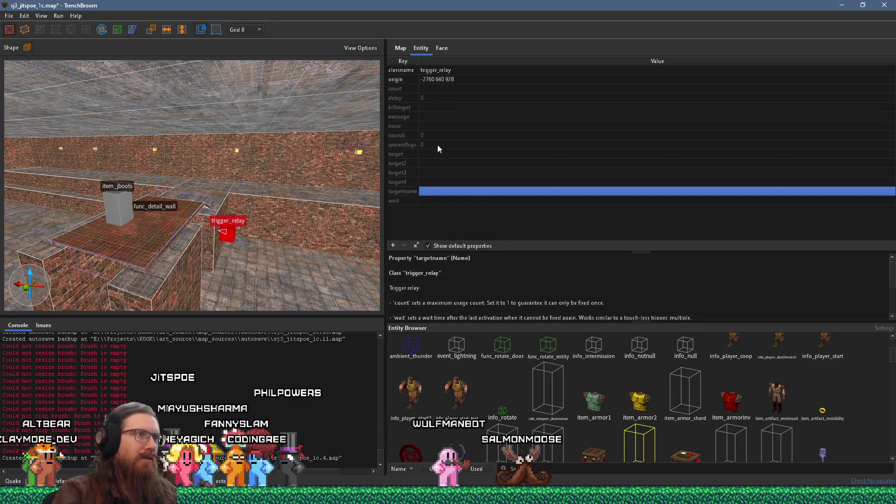
text(jump_boots_grabbed)
key(Return)
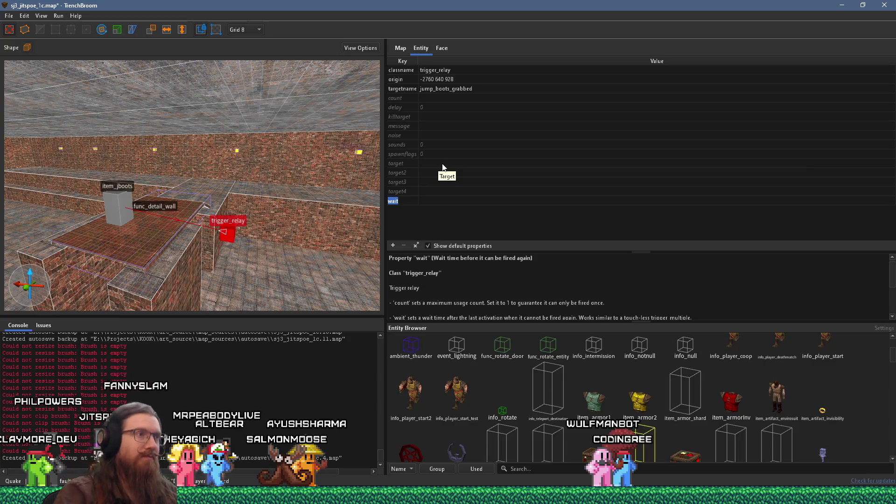
Give the relay a delay of 2 and target wave1.
click(429, 109)
click(430, 108)
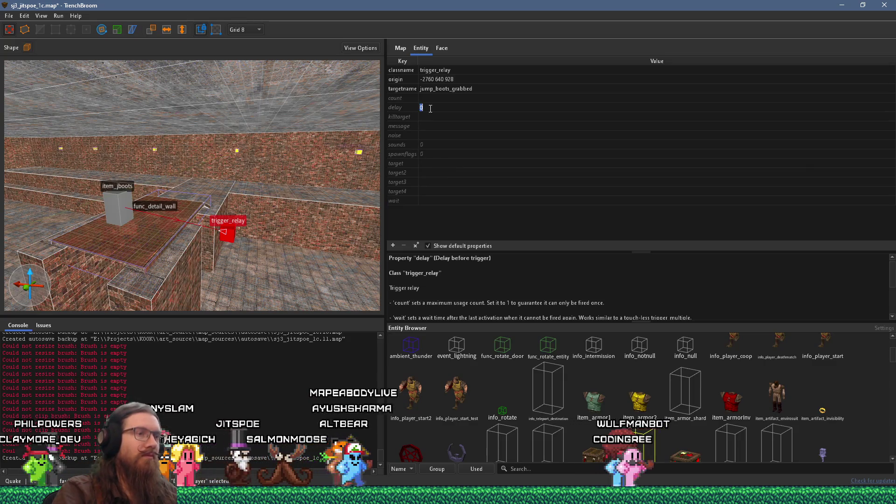
text(2)
key(Return)
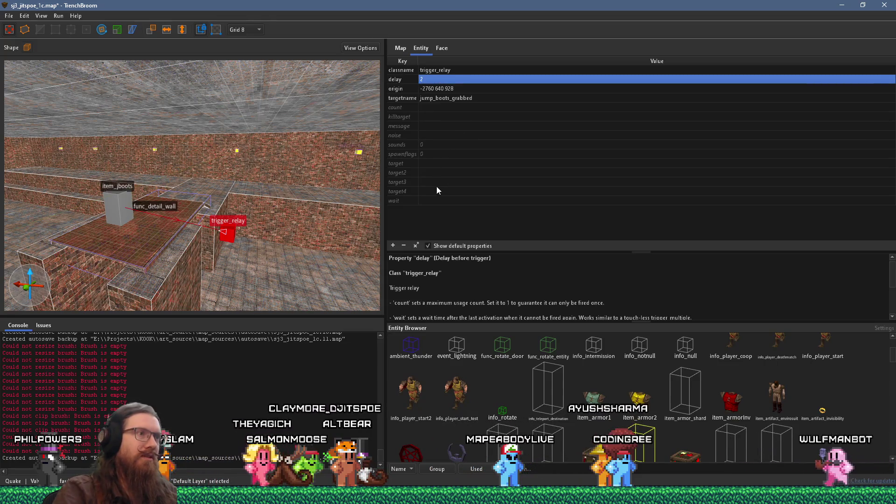
double_click(437, 163)
text(wave1)
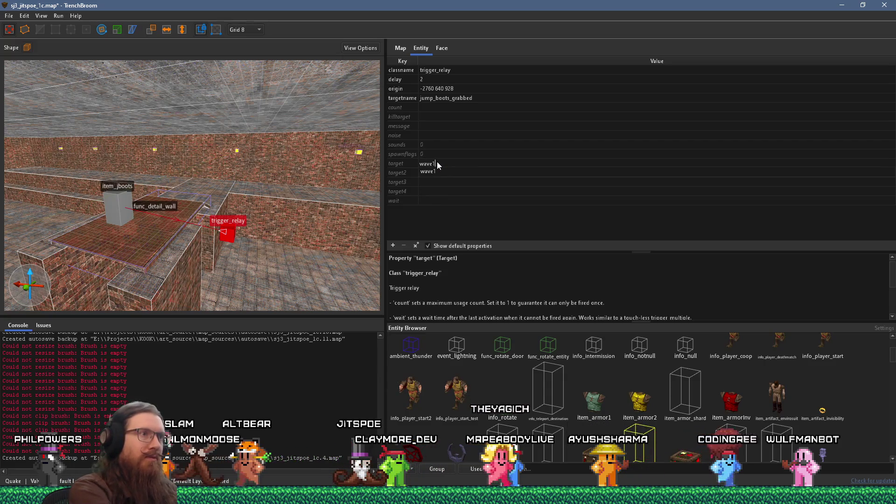
key(Tab)
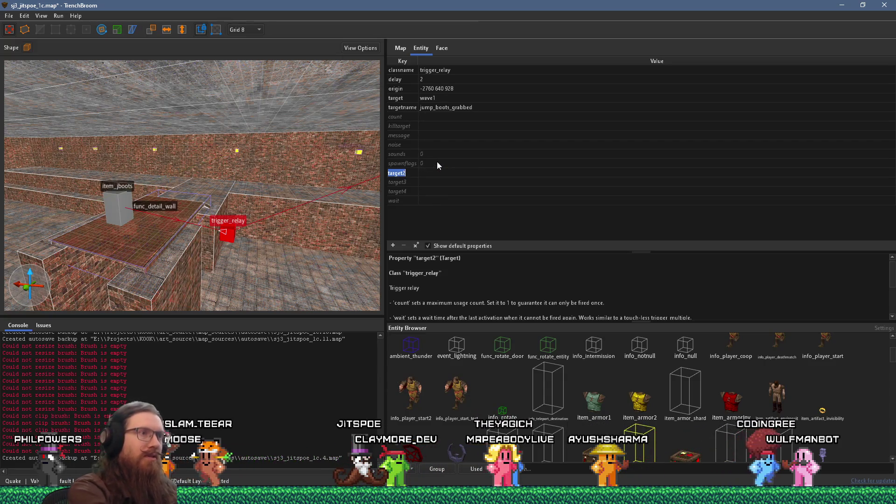
scroll(236, 237, up, 3)
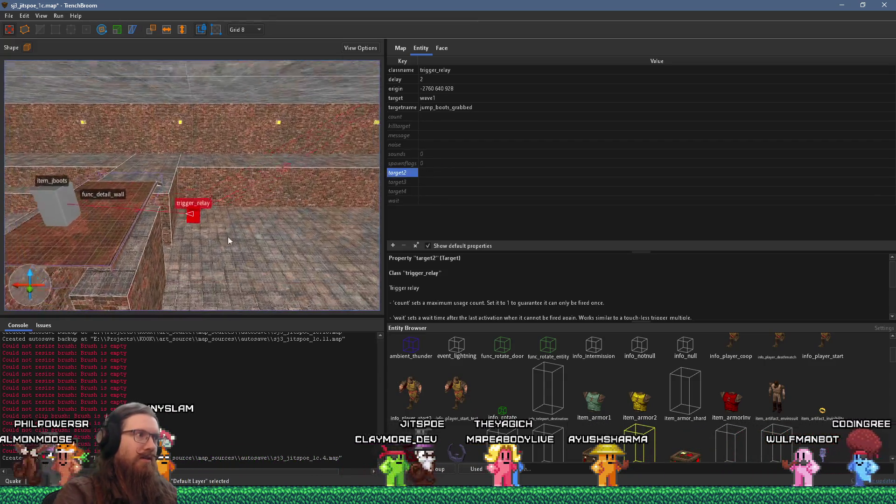
scroll(228, 237, up, 5)
drag(167, 224, 249, 226)
scroll(224, 229, down, 5)
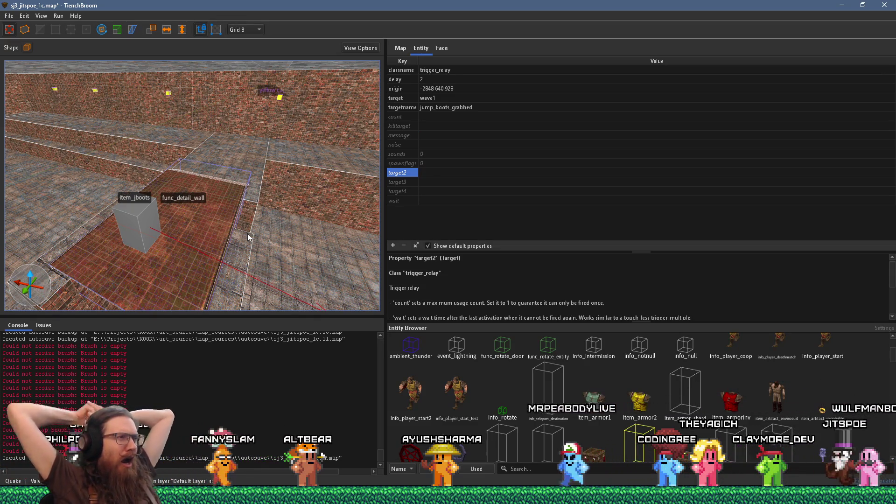
mouse_move(247, 233)
mouse_down()
mouse_move(310, 212)
mouse_move(127, 207)
mouse_move(257, 167)
mouse_move(254, 160)
mouse_move(148, 203)
mouse_move(174, 223)
mouse_move(225, 230)
mouse_move(141, 253)
mouse_up()
Place an info_player_start_test in the brick corridor.
key(Escape)
mouse_move(222, 198)
mouse_down()
mouse_move(229, 189)
mouse_move(147, 266)
mouse_move(199, 228)
mouse_move(239, 169)
mouse_move(133, 251)
mouse_move(223, 195)
mouse_move(134, 180)
mouse_up()
drag(204, 225, 250, 206)
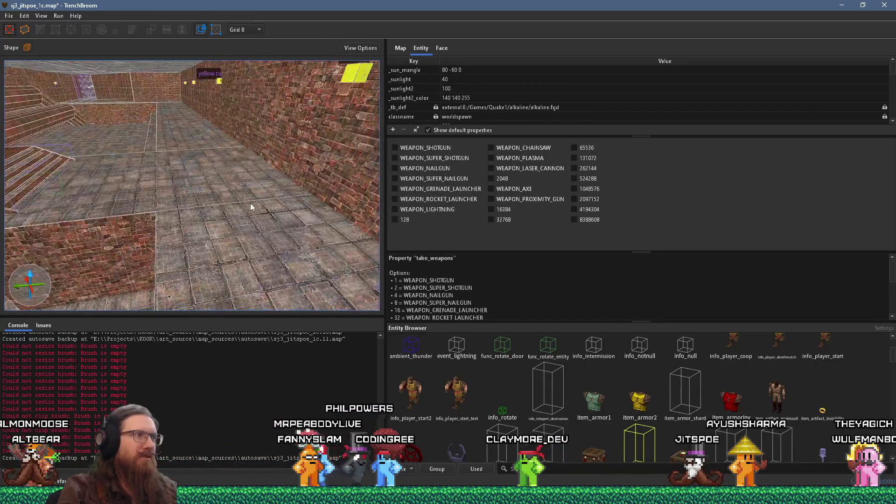
right_click(251, 204)
mouse_move(322, 358)
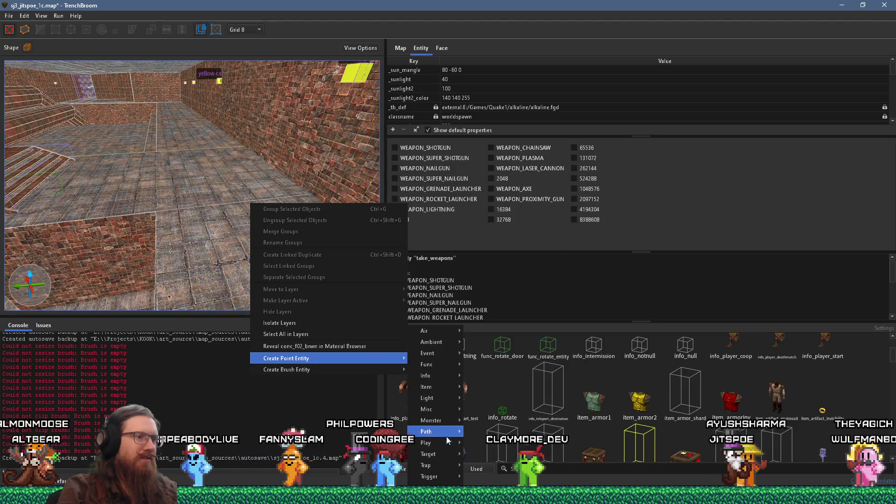
mouse_move(447, 420)
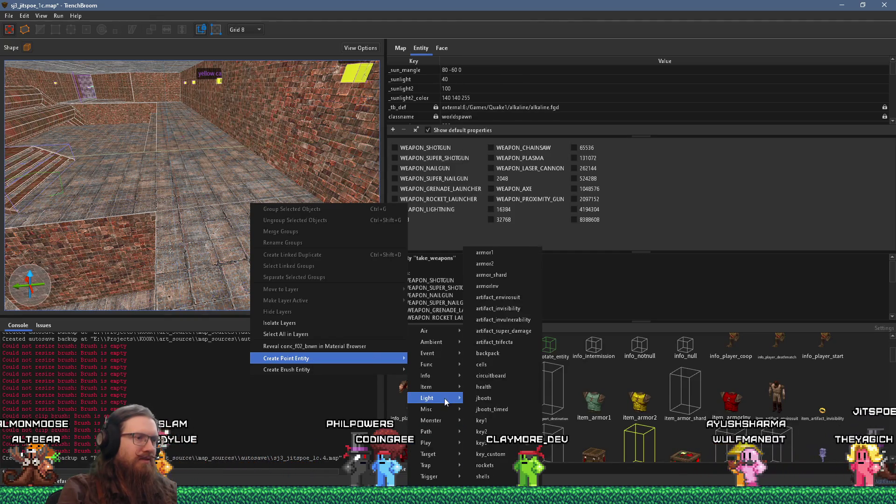
click(458, 399)
mouse_move(458, 399)
mouse_down()
mouse_move(215, 184)
mouse_move(182, 187)
mouse_up()
Save the map and bring up the Compile dialog.
click(8, 16)
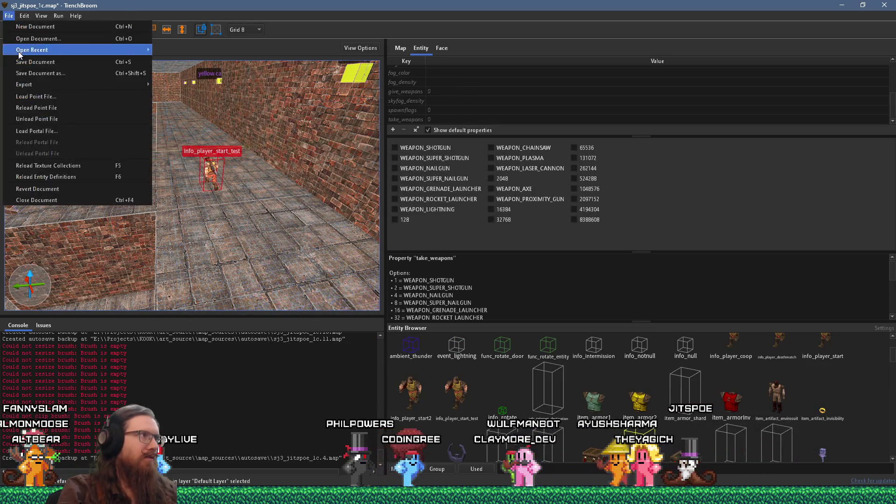
click(24, 61)
click(58, 16)
click(77, 26)
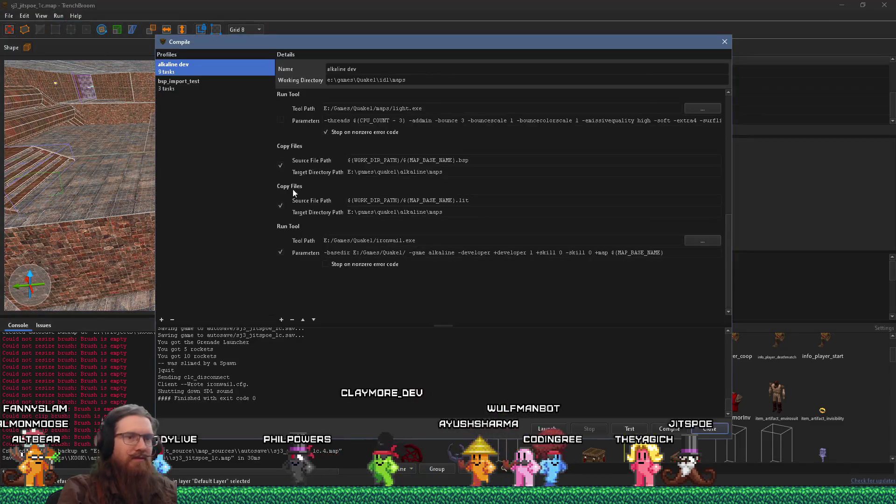
Compile with the alkaline dev profile and launch the map in Ironwail.
click(676, 432)
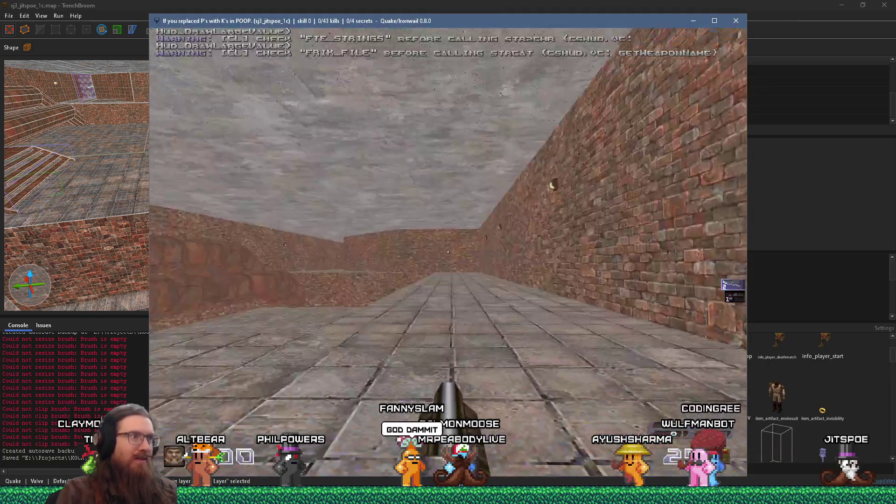
Walk to the rusted pipe, grab the jump boots, and circle the spawned shalrath.
key(w)
key(w)
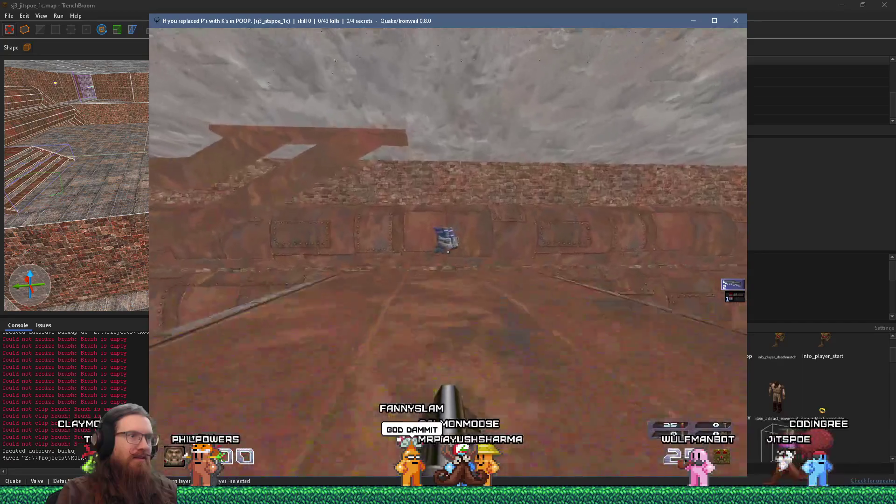
key(w)
key(s)
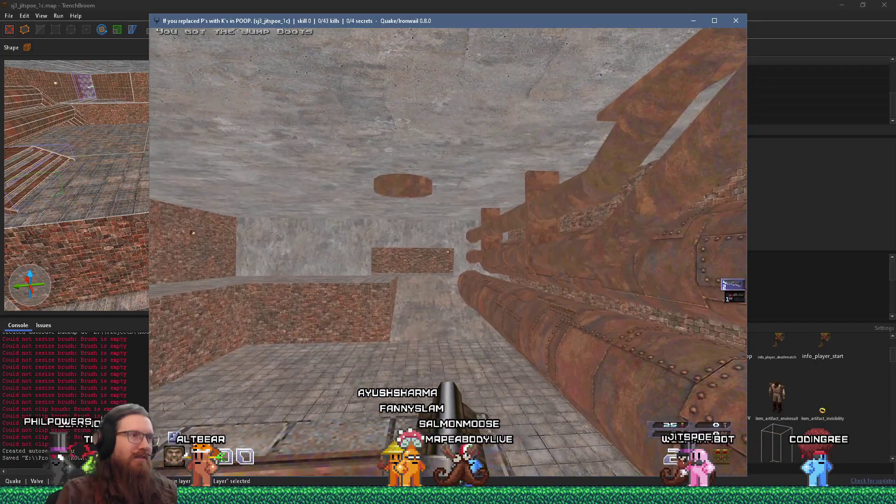
key(w)
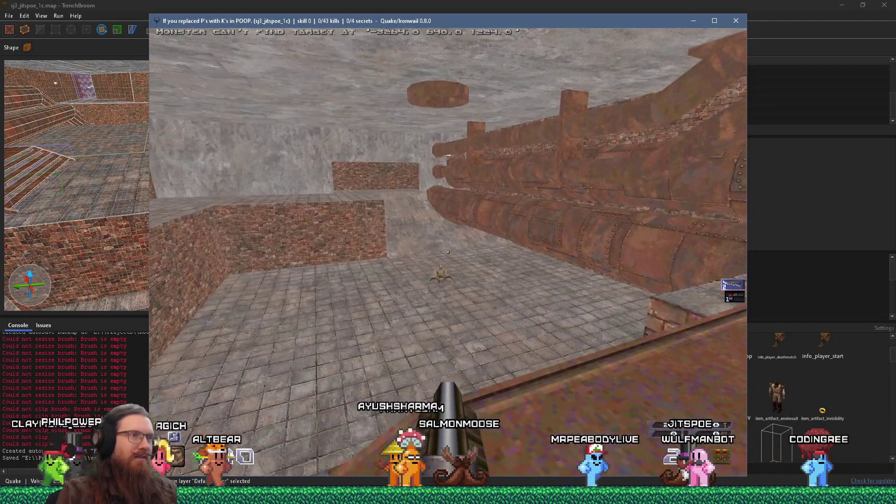
key(w)
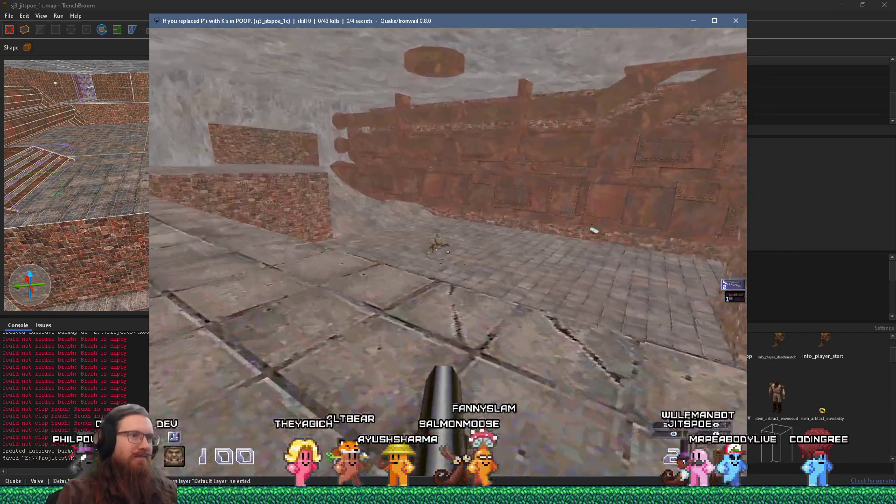
key(a)
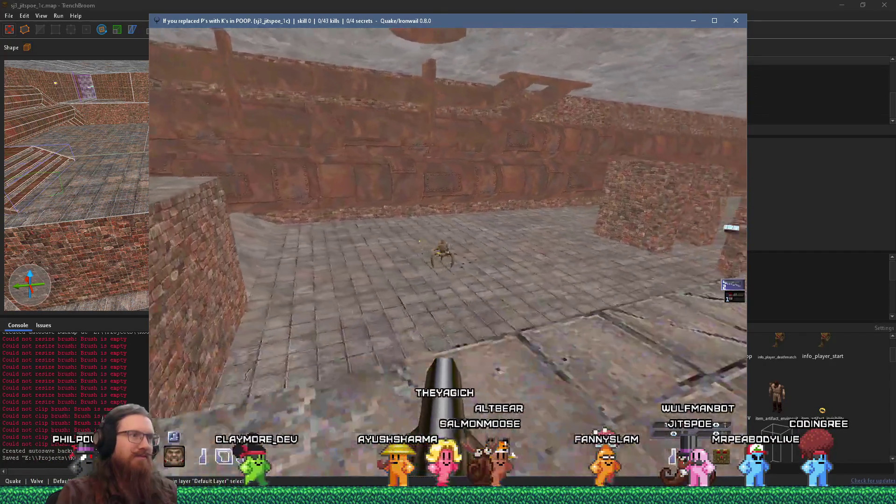
key(w)
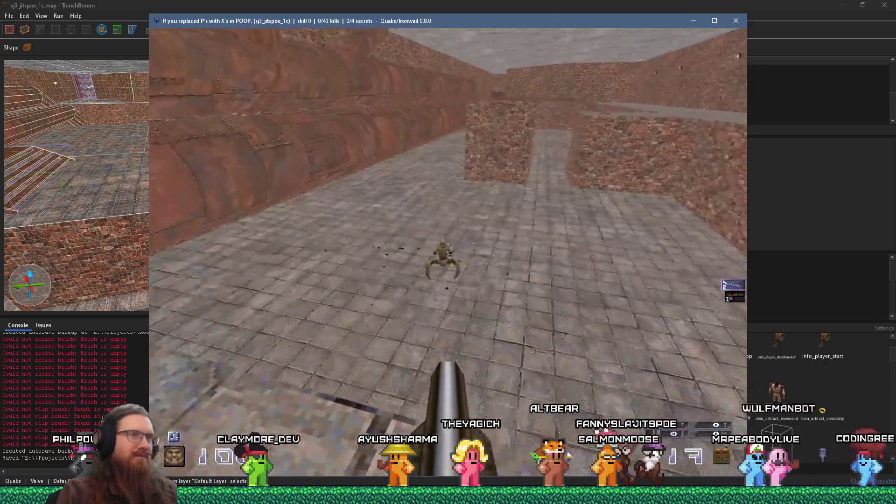
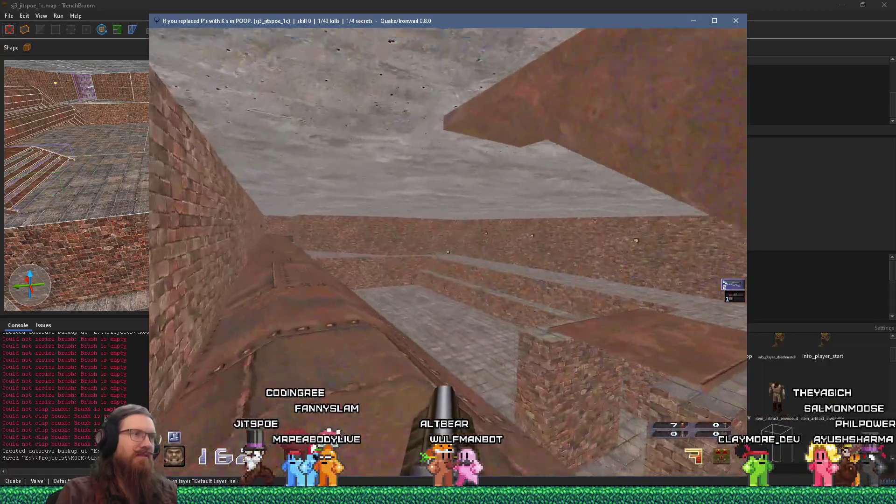
Walk the map from the stone walkway through the brick corridor to the brick corner.
key(w)
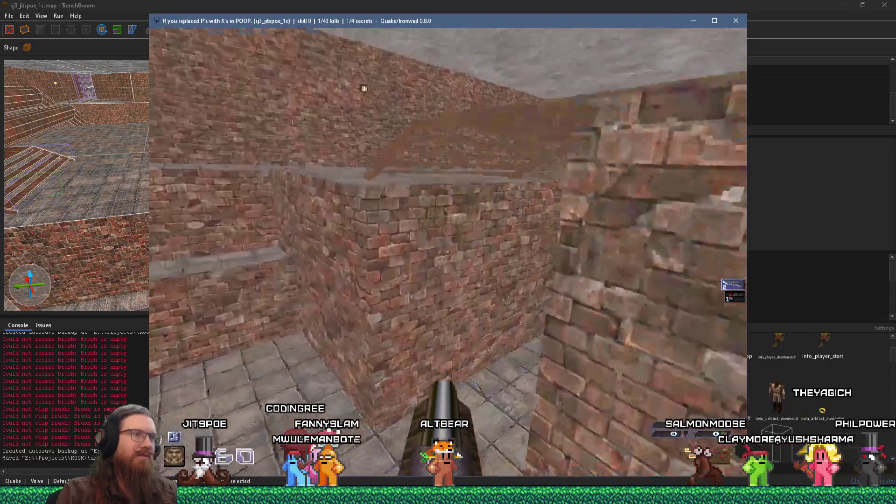
key(w)
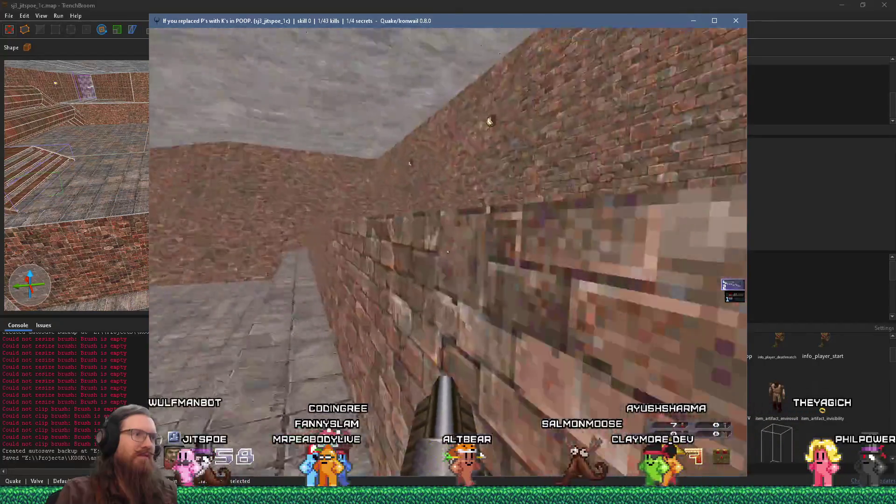
key(w)
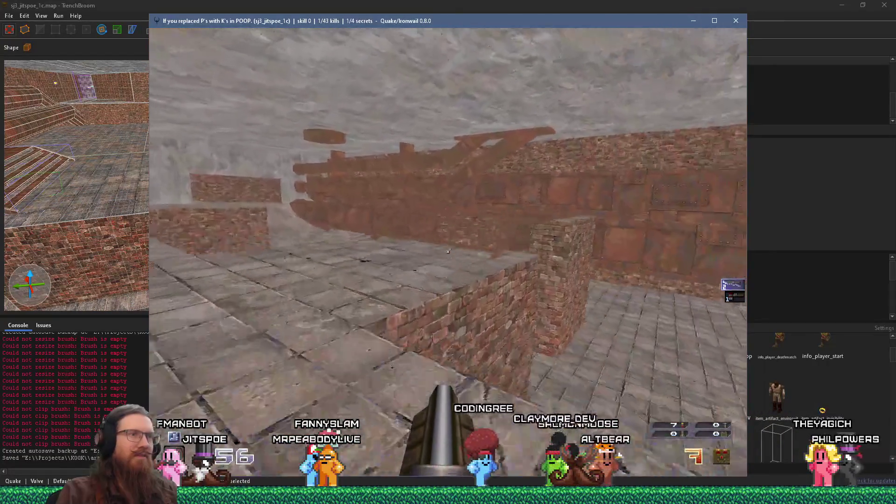
key(w)
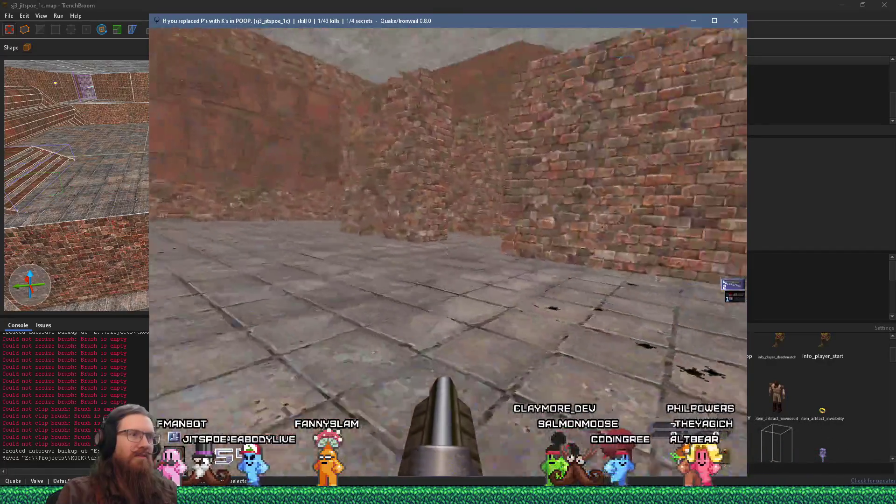
key(w)
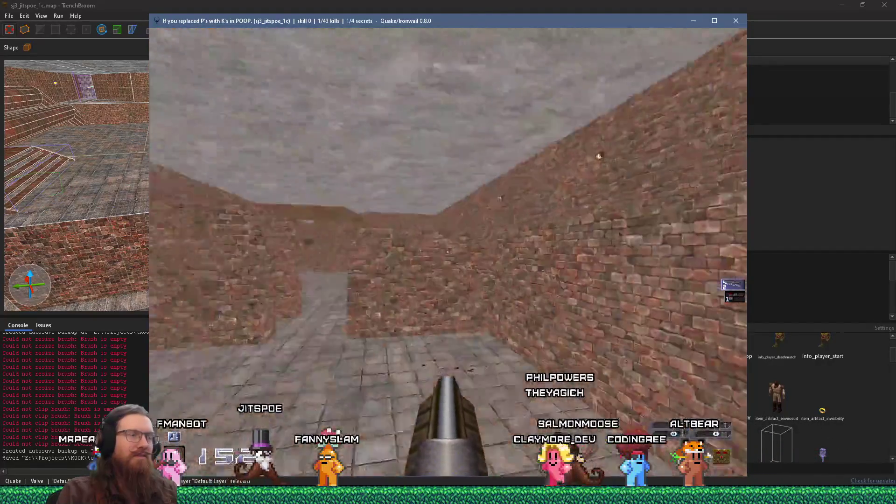
key(w)
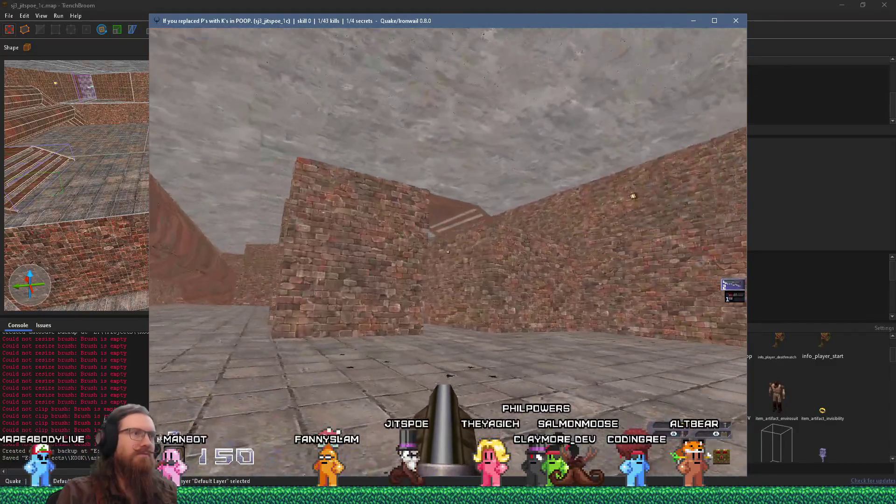
Quit Ironwail from the game console to return to TrenchBroom.
key(grave)
text(go)
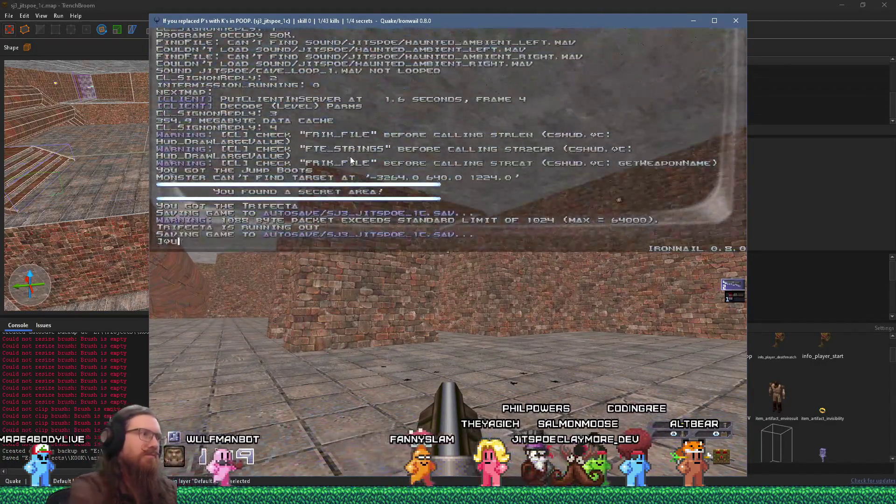
key(Return)
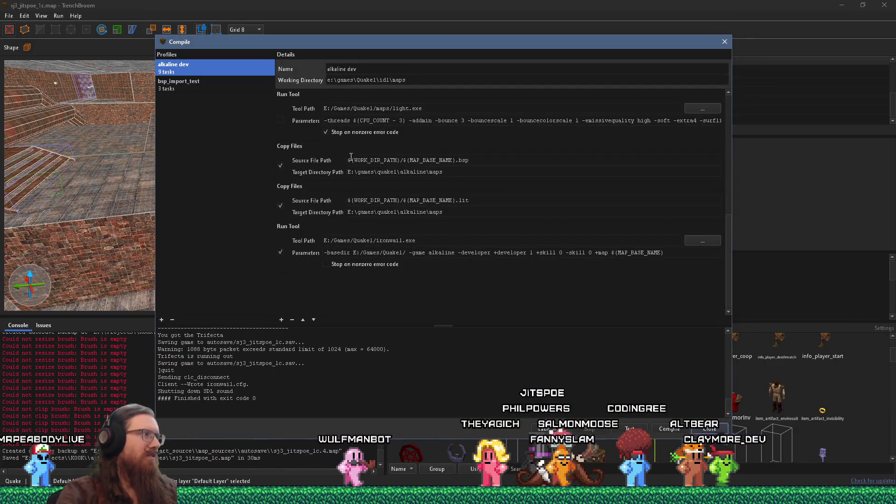
Close the compile results, look over the ceiling and detail-wall stairs, and clear the selection.
click(724, 42)
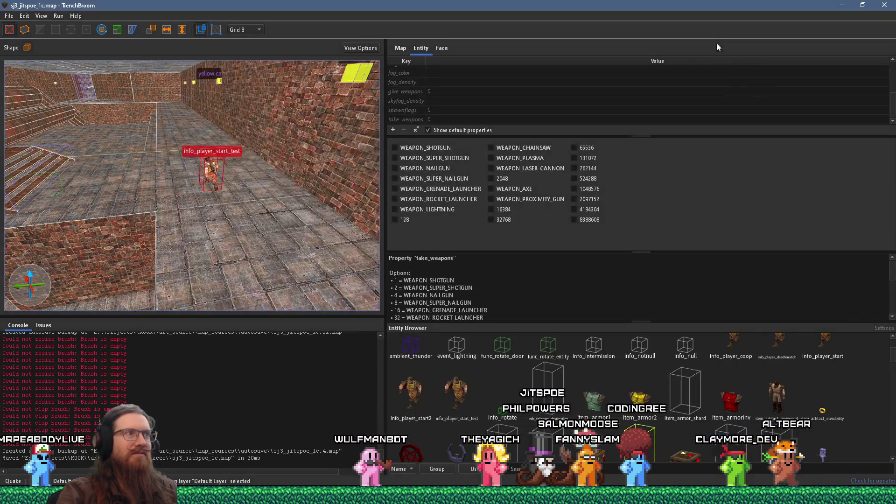
mouse_move(158, 172)
mouse_down()
mouse_move(121, 168)
mouse_move(99, 148)
mouse_up()
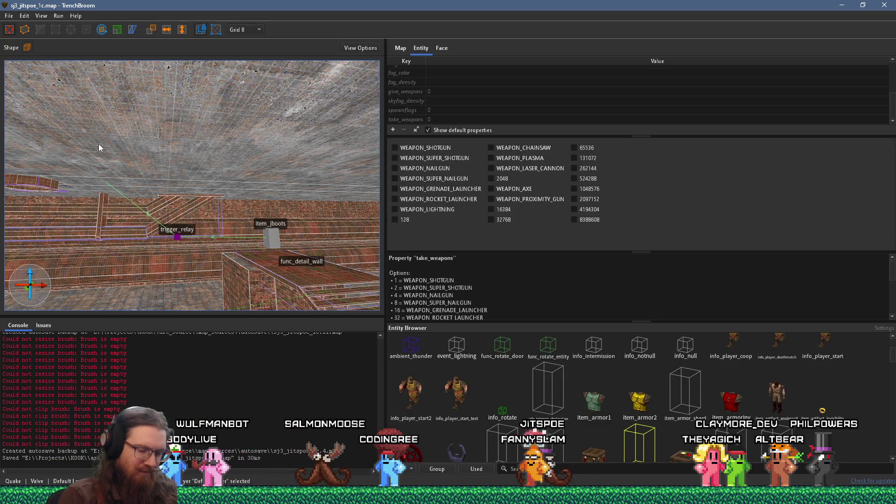
mouse_move(109, 138)
mouse_down()
mouse_move(217, 167)
mouse_move(245, 159)
mouse_move(88, 225)
mouse_move(211, 186)
mouse_move(125, 171)
mouse_move(242, 158)
mouse_move(120, 181)
mouse_move(278, 146)
mouse_move(206, 158)
mouse_move(91, 236)
mouse_move(230, 175)
mouse_move(211, 156)
mouse_move(167, 166)
mouse_move(223, 181)
mouse_move(174, 208)
mouse_move(197, 179)
mouse_move(240, 186)
mouse_move(312, 240)
mouse_move(272, 209)
mouse_move(242, 203)
mouse_move(225, 213)
mouse_move(224, 228)
mouse_move(200, 226)
mouse_move(160, 192)
mouse_move(216, 183)
mouse_up()
key(Escape)
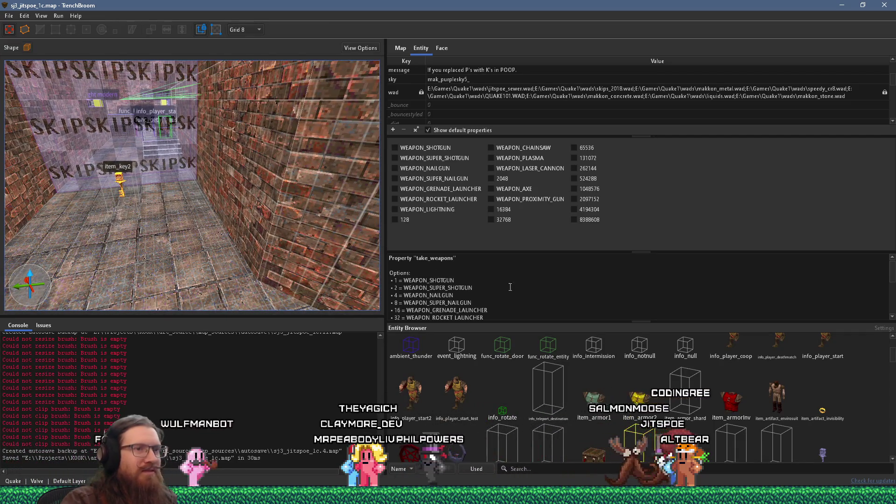
Filter the Face tab's Material Browser by 'ind'.
scroll(741, 456, down, 15)
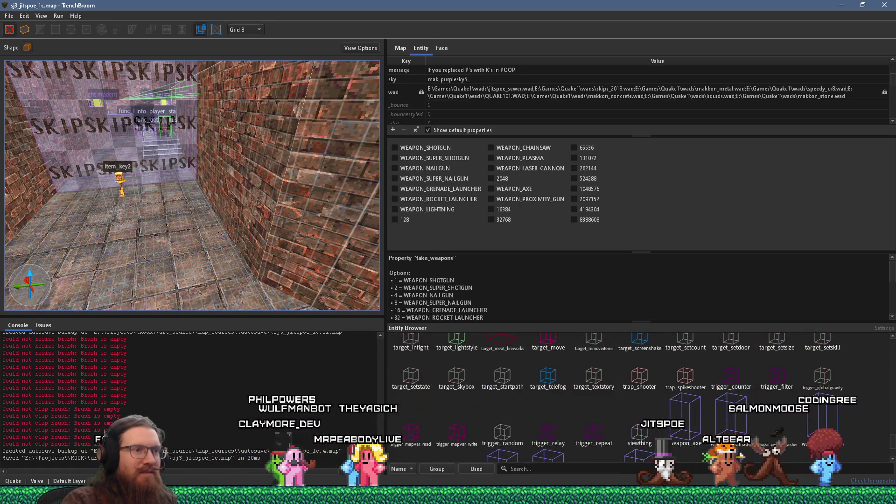
click(528, 468)
text(ind)
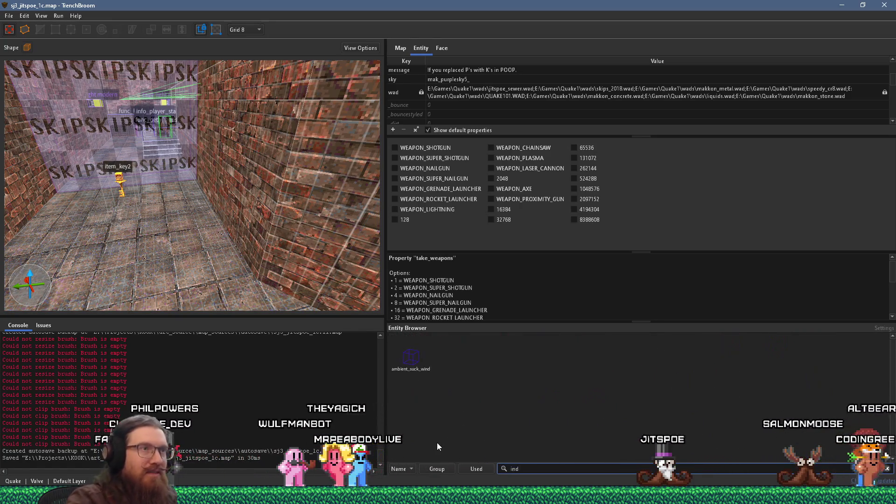
click(442, 48)
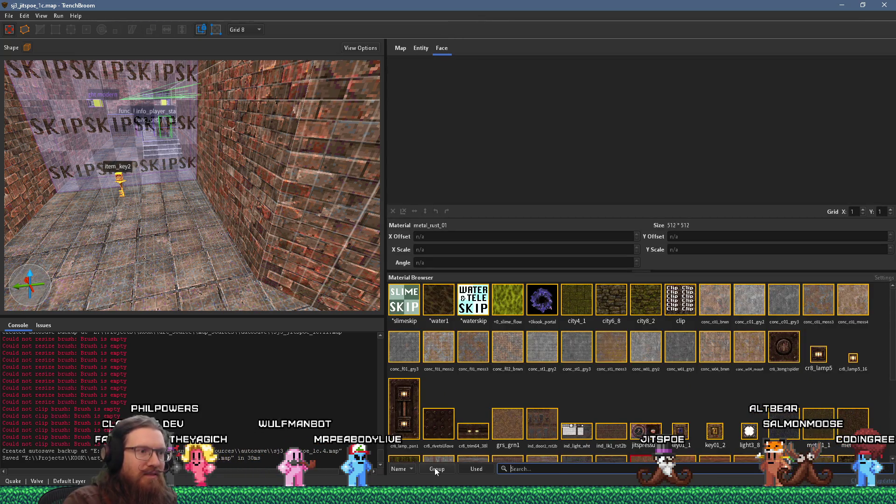
text(ind)
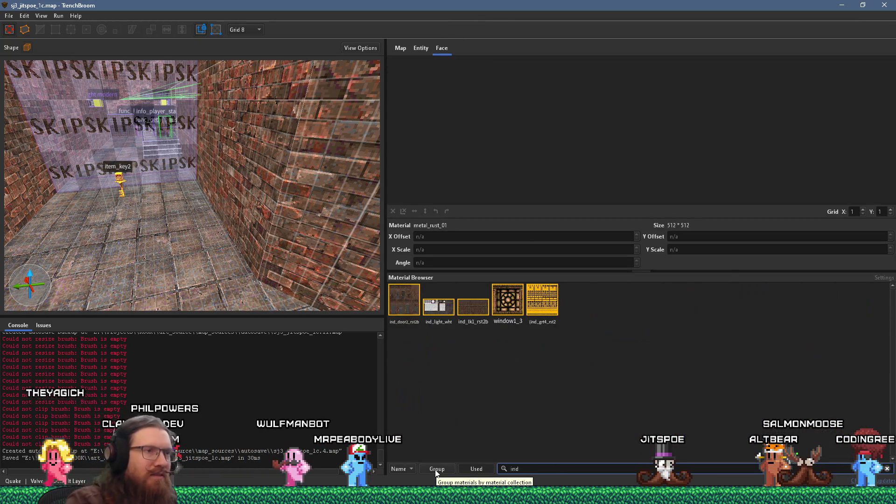
scroll(267, 265, up, 2)
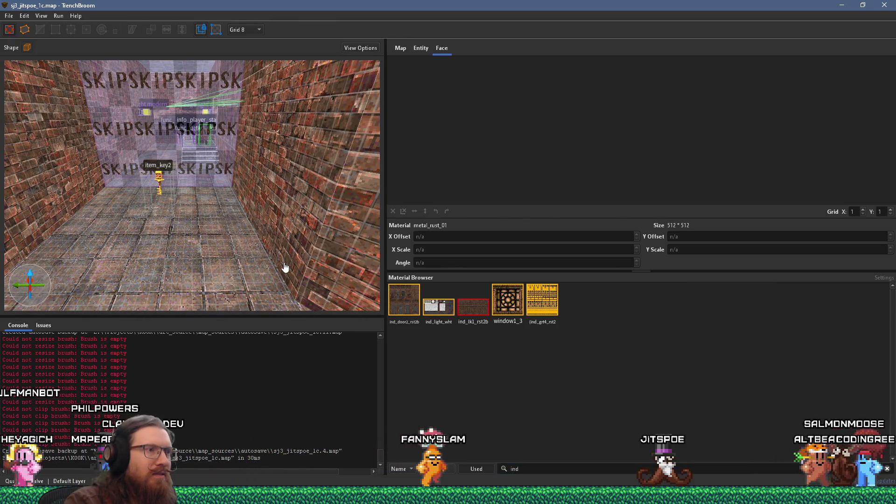
Draw a new brush in the corridor faced with ind_door2_rst2b.
click(390, 308)
mouse_move(187, 280)
mouse_down()
mouse_move(217, 253)
mouse_move(235, 117)
mouse_move(76, 208)
mouse_move(357, 240)
mouse_move(300, 250)
mouse_move(250, 128)
mouse_move(239, 34)
mouse_move(212, 175)
mouse_move(216, 57)
mouse_move(217, 72)
mouse_up()
key(alt+Tab)
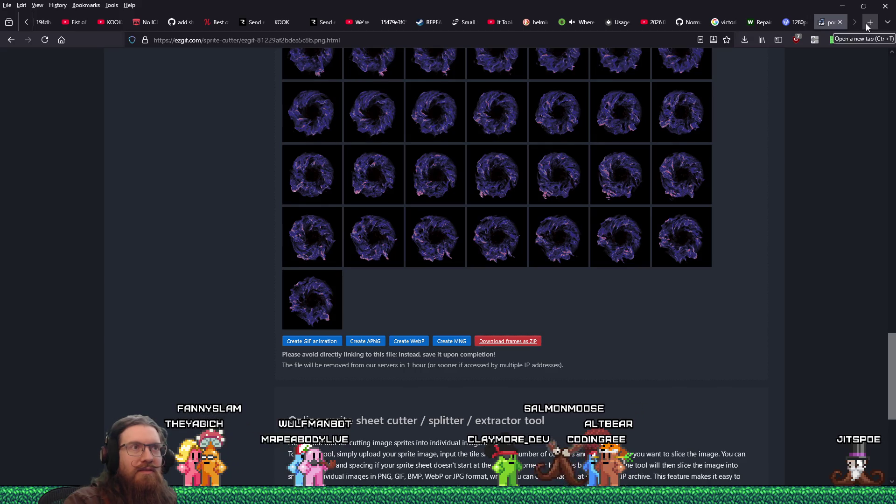
Search the web for 'makkon industrial textures' and open the ModDB result.
click(666, 39)
text(mak)
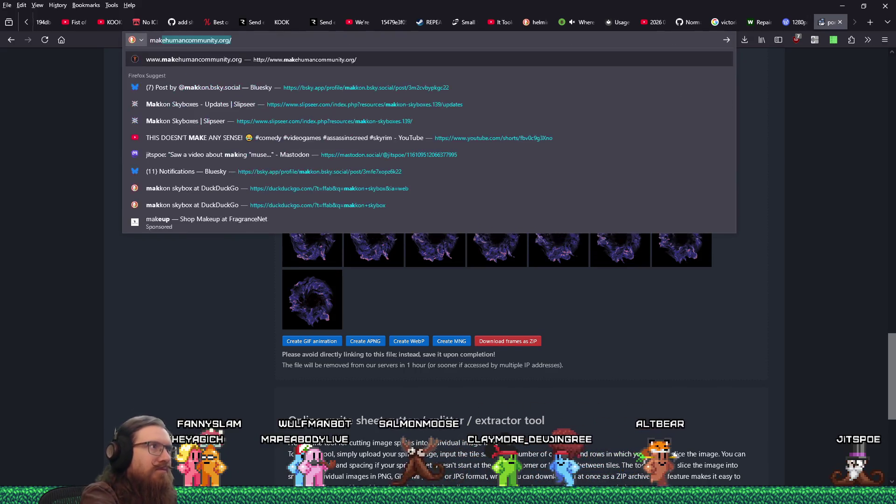
text(kon industr)
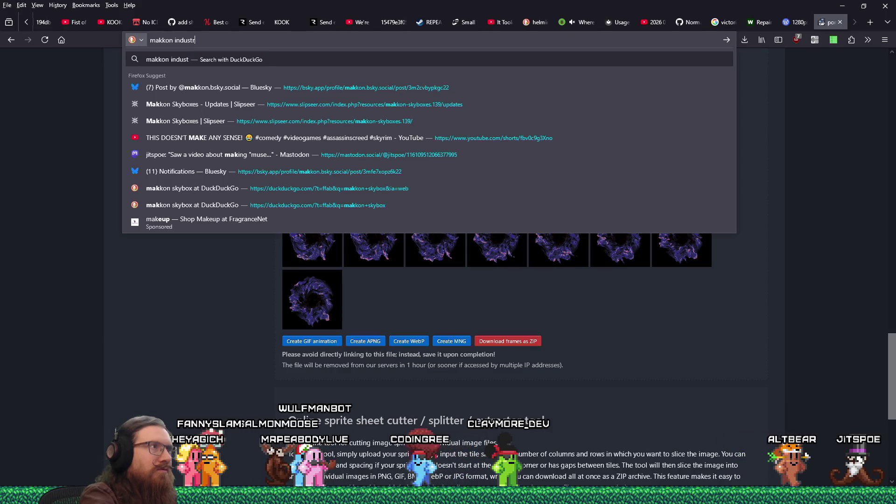
text(ial textures)
key(Return)
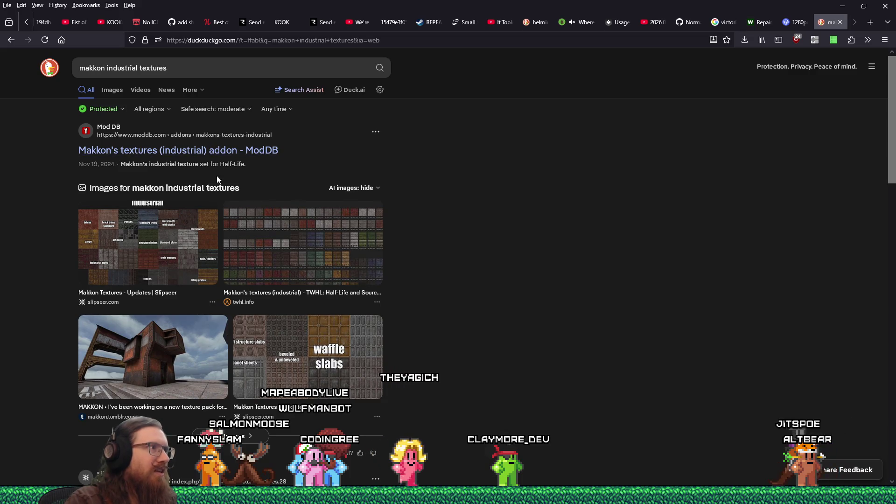
click(240, 151)
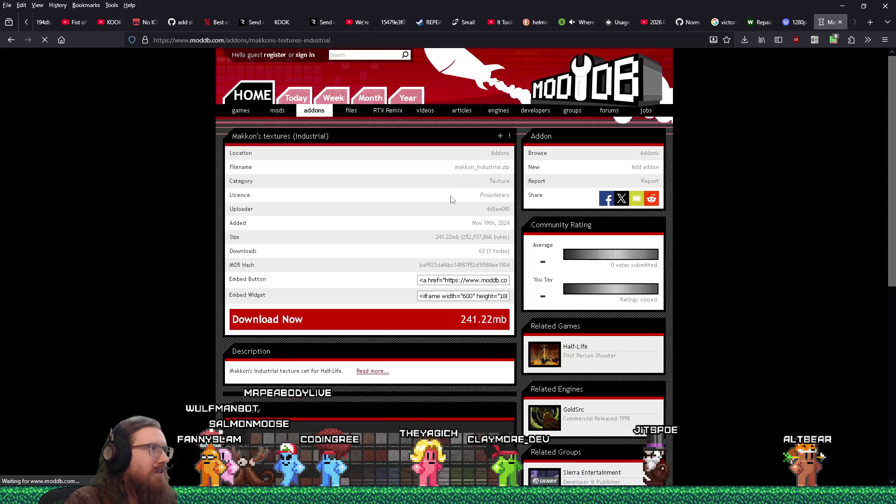
Inspect the enlarged texture preview sheet, then start the industrial pack download.
scroll(425, 350, down, 4)
click(368, 297)
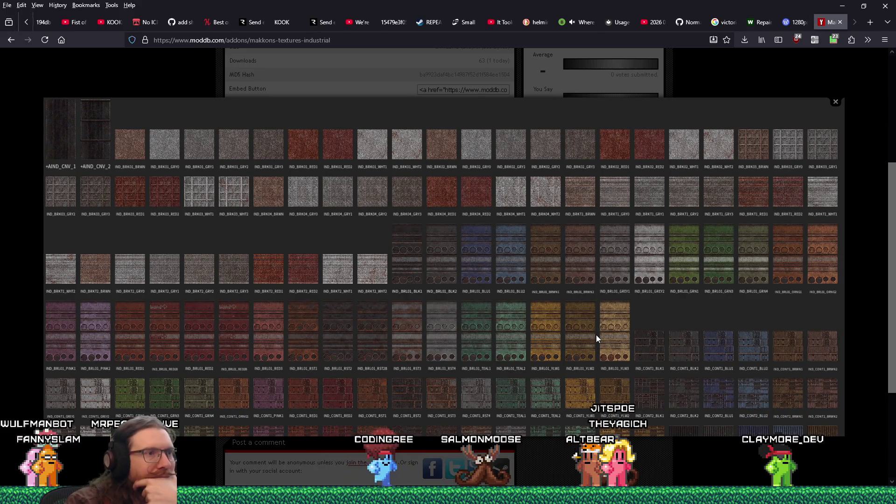
scroll(596, 334, down, 3)
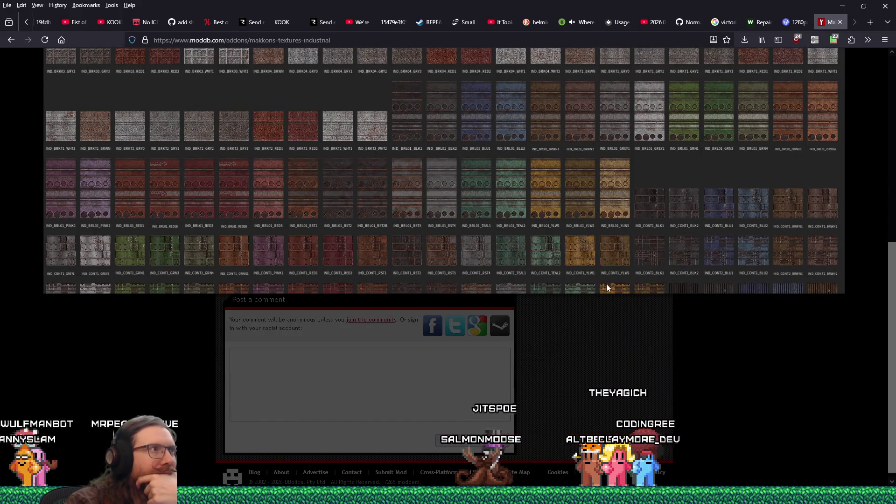
scroll(607, 284, up, 3)
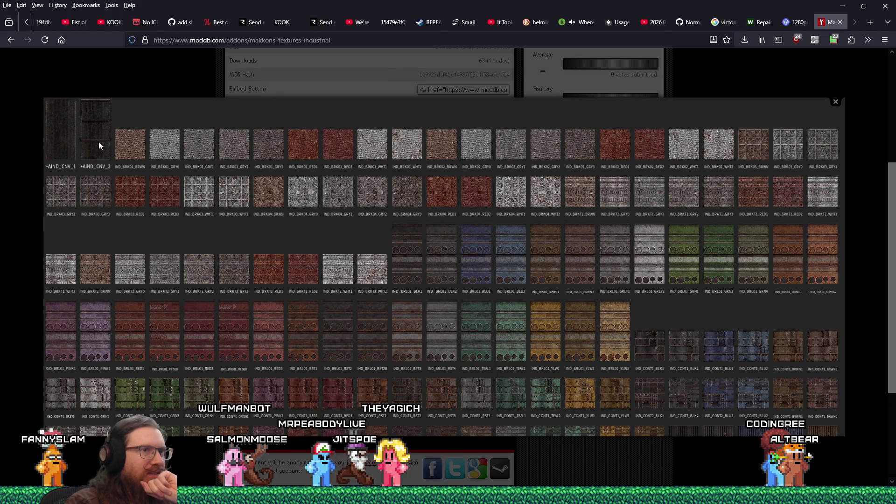
scroll(336, 339, down, 2)
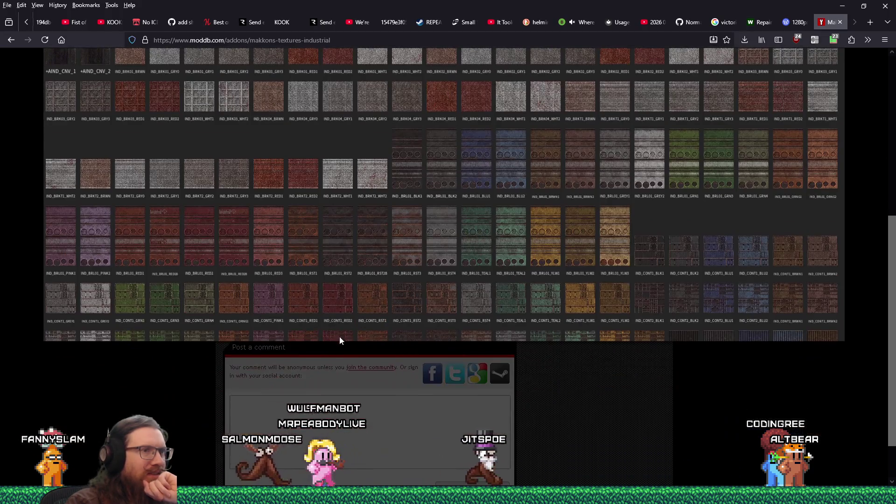
click(742, 391)
scroll(736, 377, up, 5)
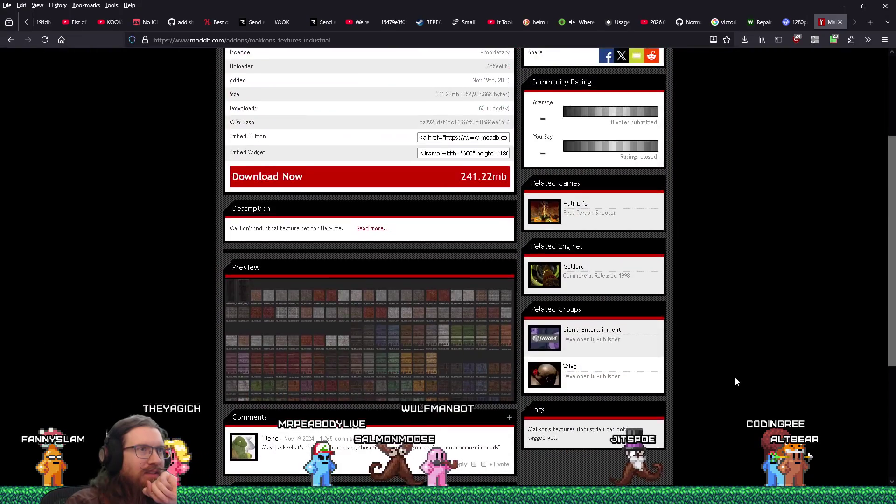
click(476, 322)
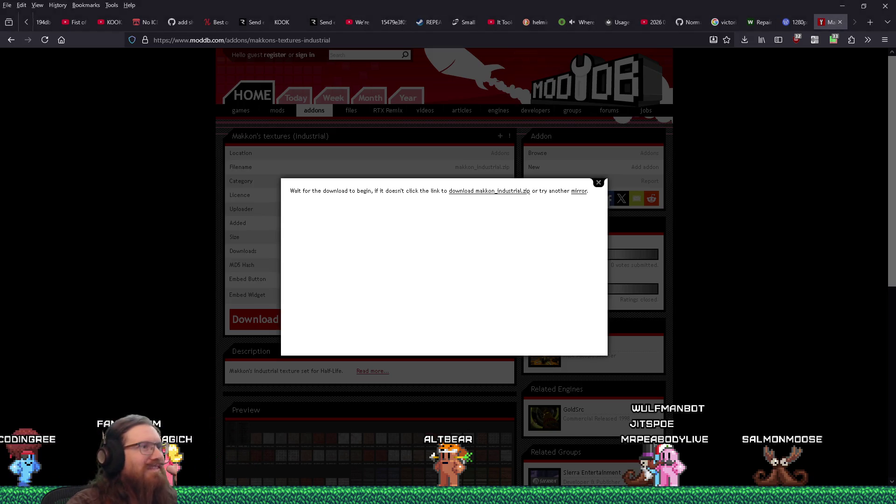
Turn off uMatrix request blocking for ModDB and reload the page.
click(744, 40)
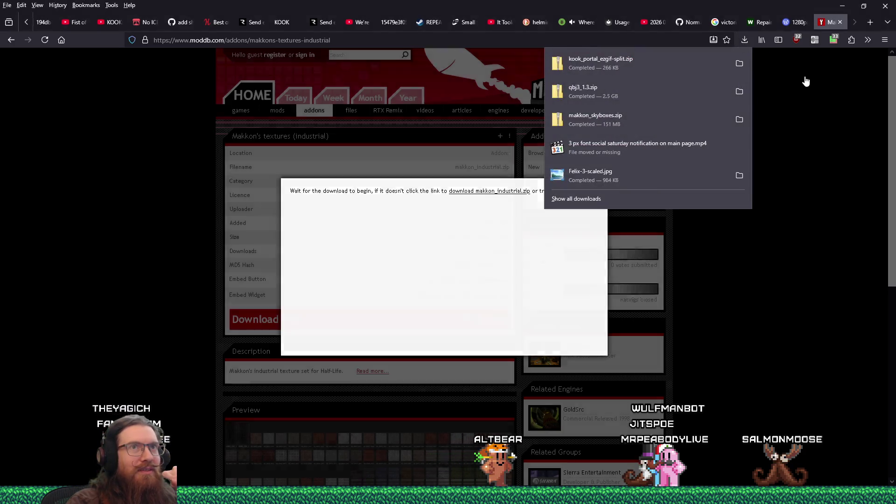
click(806, 82)
click(828, 42)
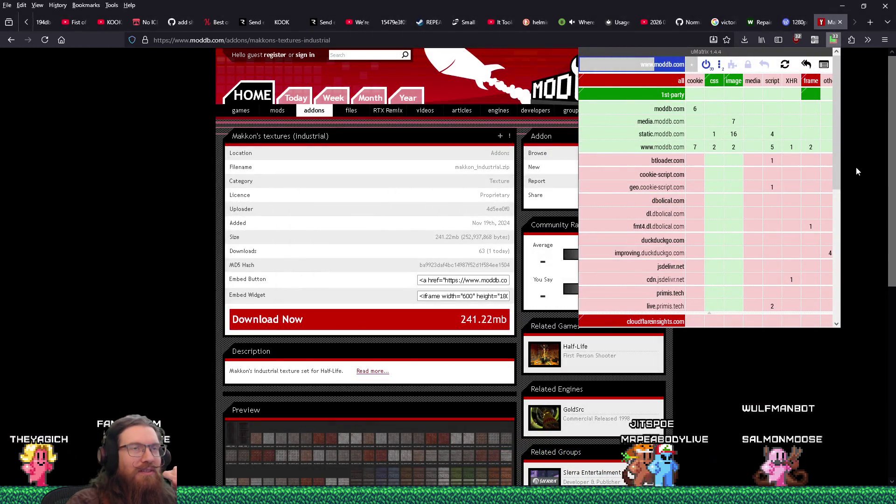
click(708, 66)
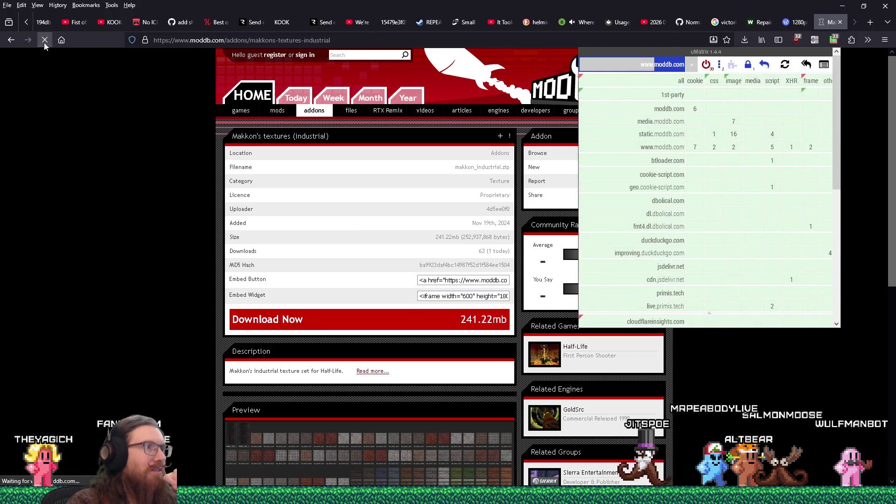
click(44, 39)
Save makkon_industrial.zip into the Quake1 texture wads folder, replacing the existing copy.
click(484, 320)
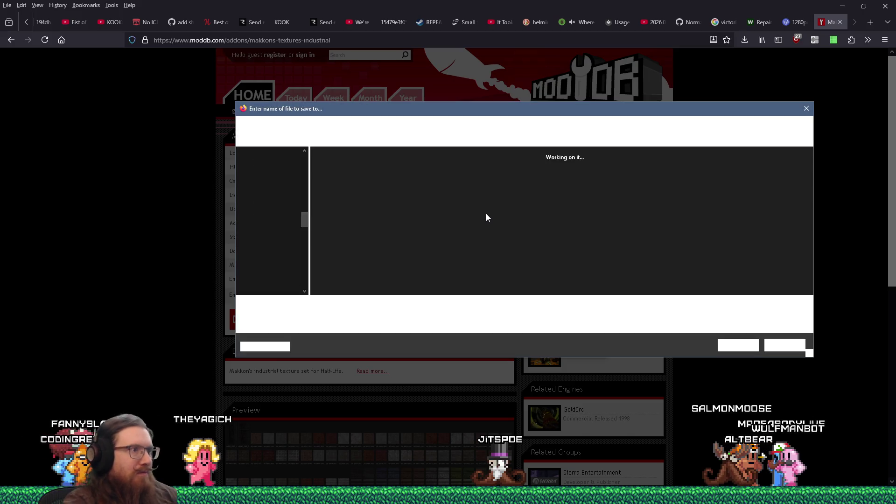
text(e:\downloa)
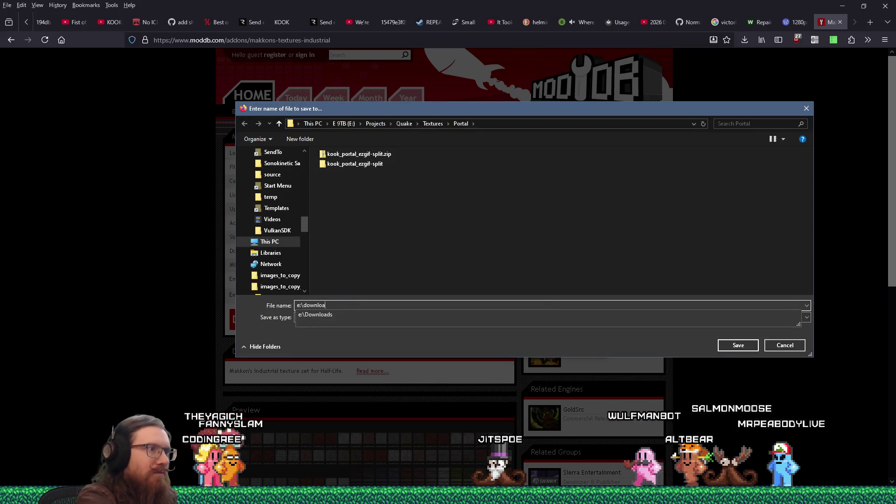
text(ds\games\qu)
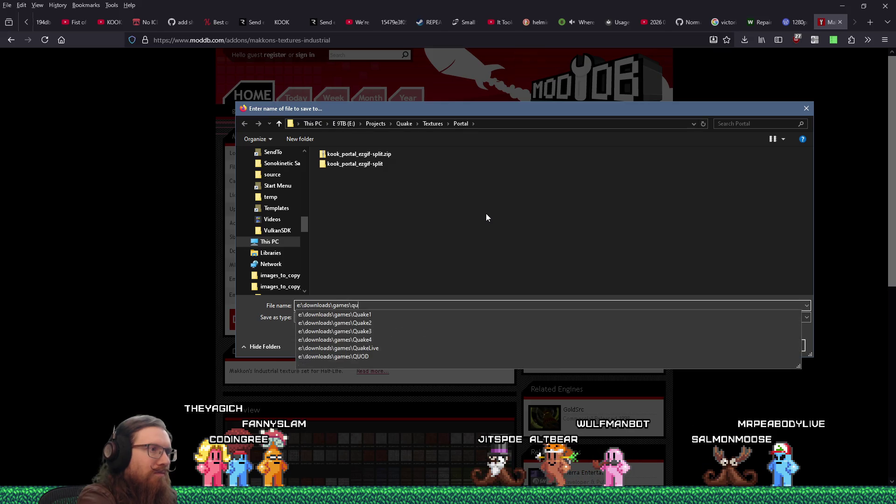
text(ake1\texture wads)
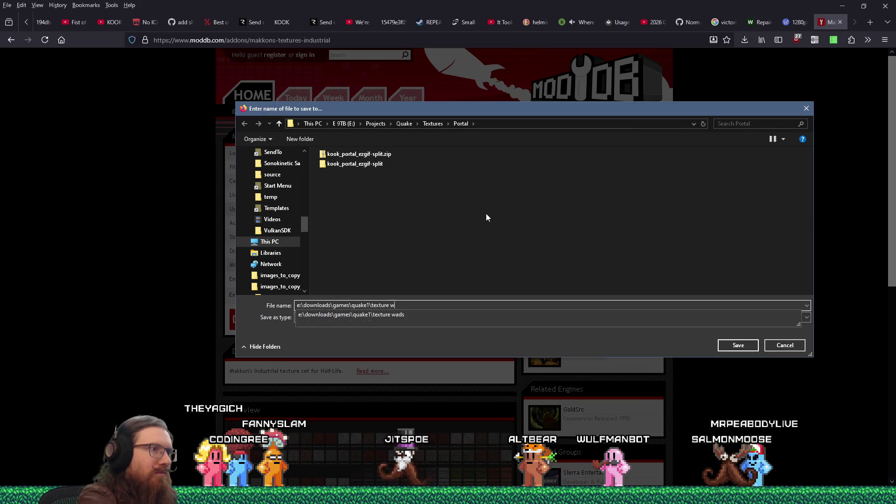
key(Return)
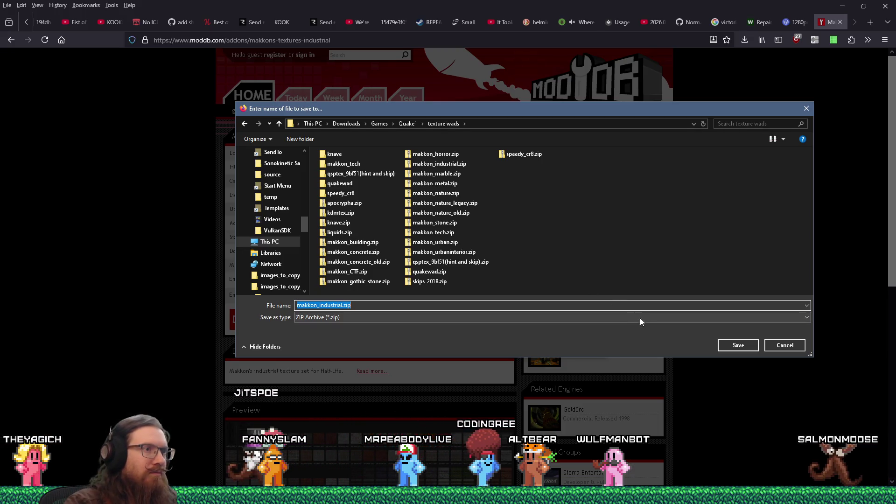
click(735, 348)
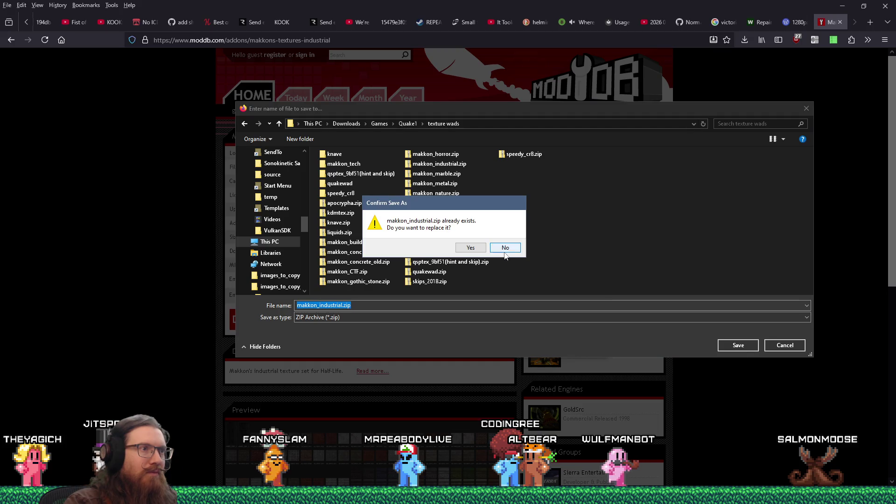
key(Escape)
click(773, 346)
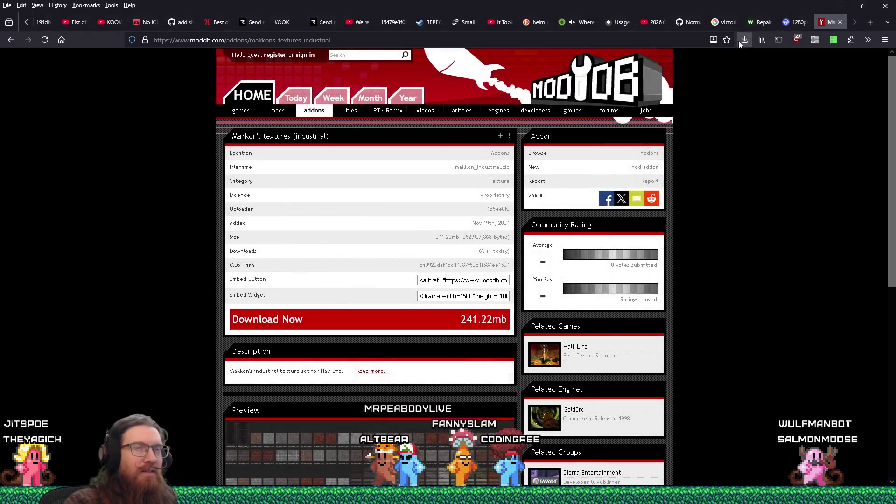
click(739, 41)
click(782, 177)
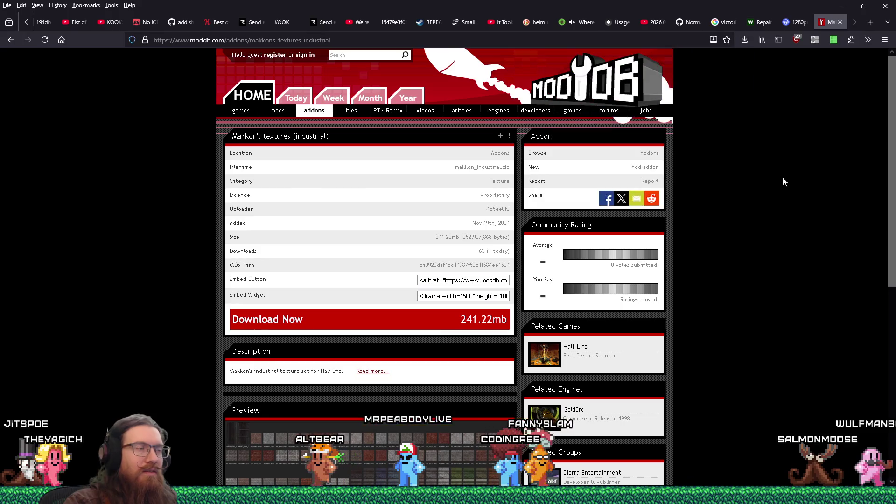
Open the Quake1 texture wads folder from the Run prompt and open makkon_industrial.zip.
key(super+r)
text(e:\)
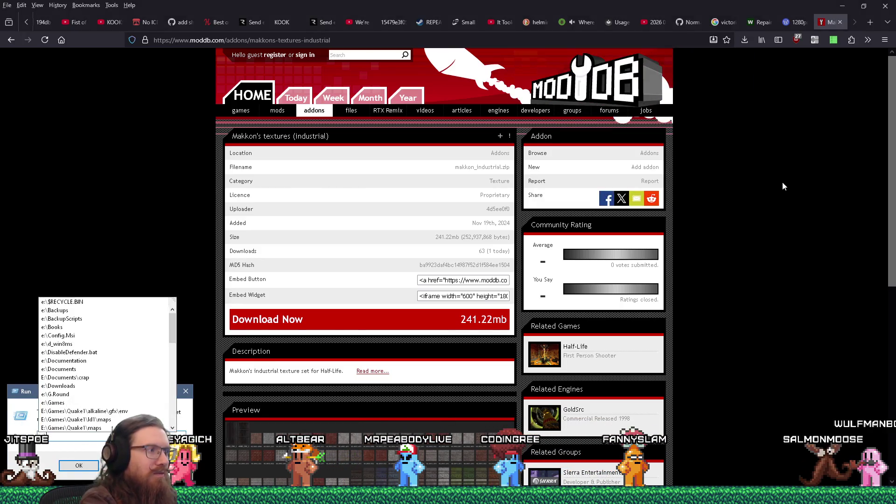
text(Dow\games\quake1\)
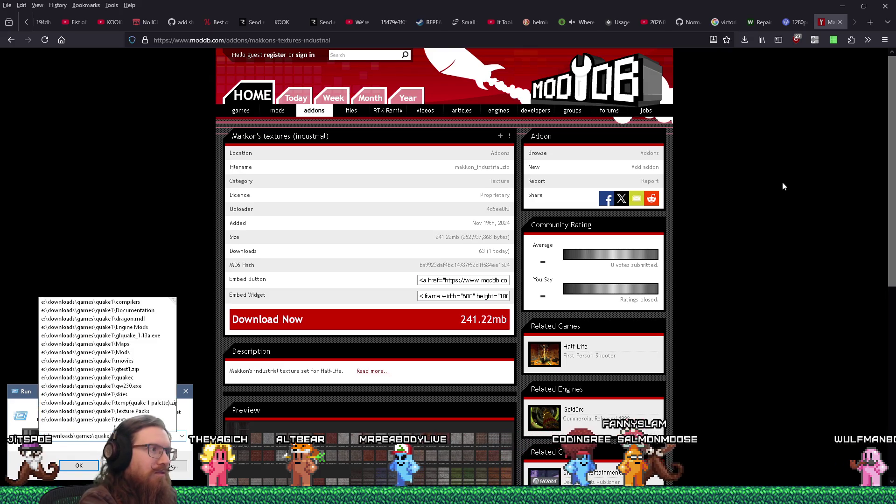
text(tex)
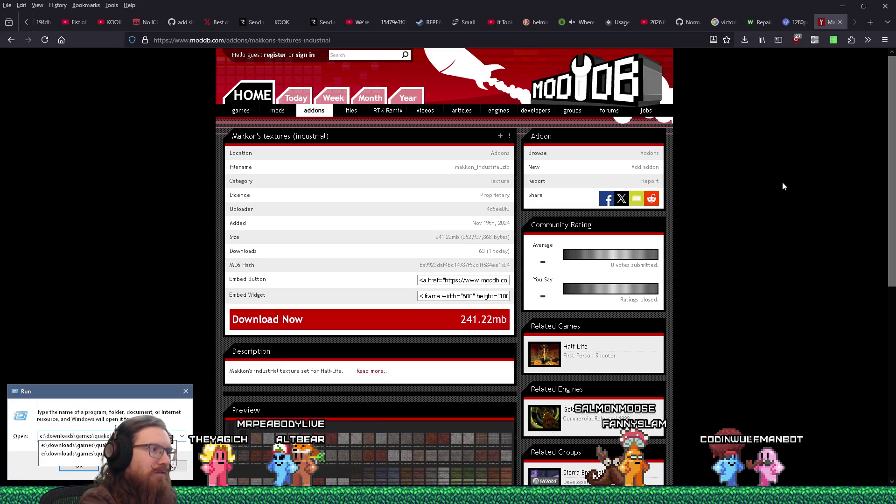
key(Return)
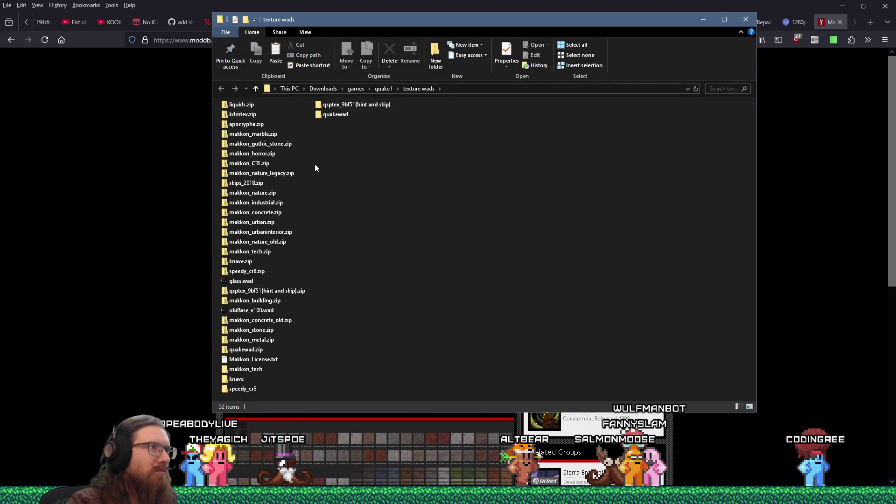
double_click(267, 204)
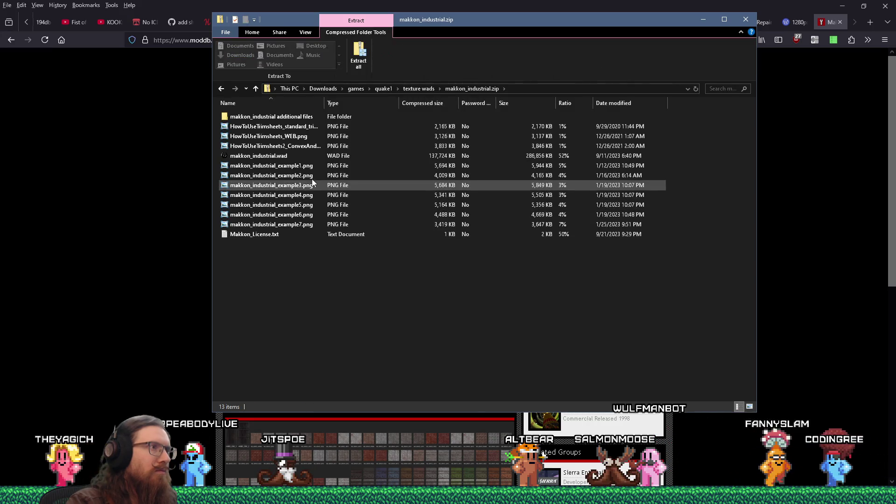
click(271, 166)
double_click(271, 166)
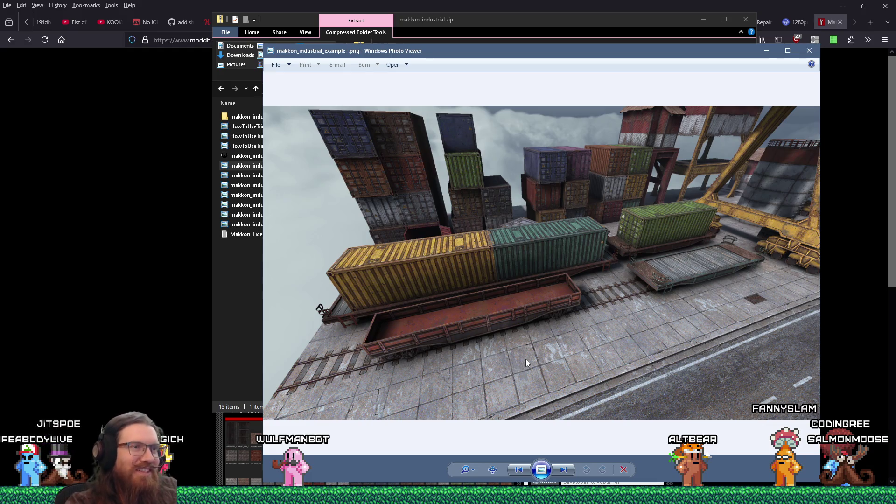
click(809, 51)
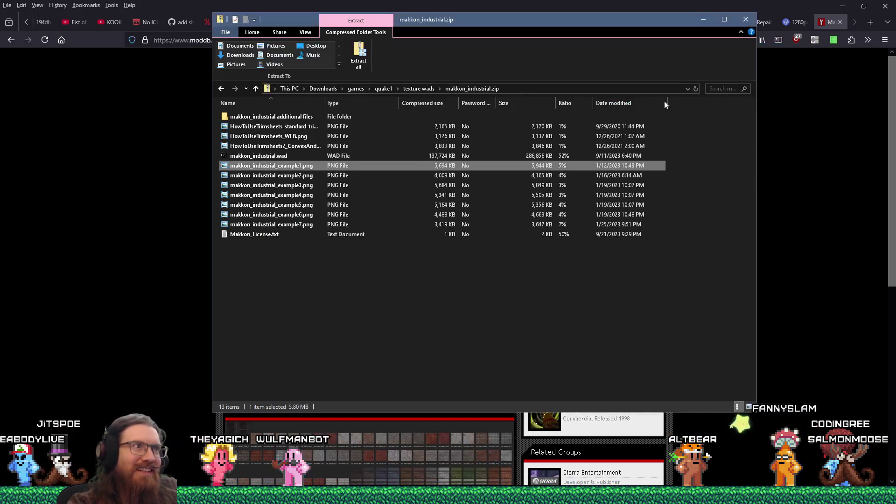
key(Return)
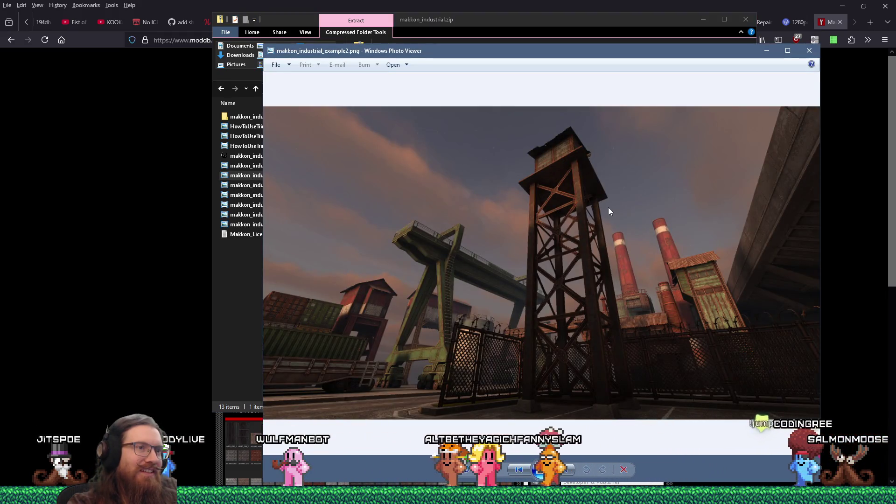
click(809, 50)
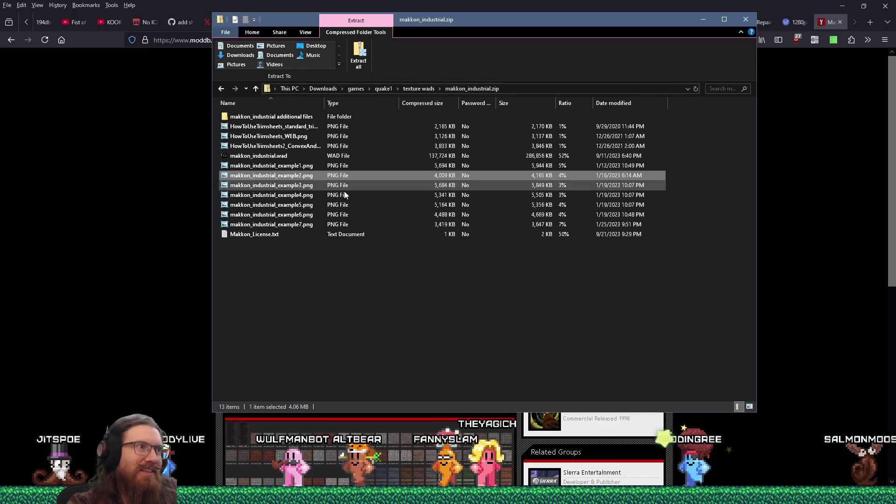
click(302, 187)
double_click(303, 186)
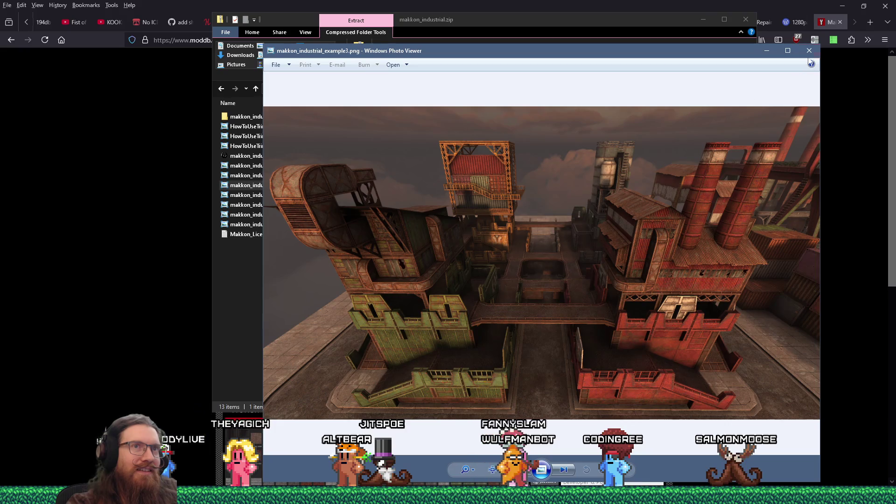
click(809, 53)
click(308, 196)
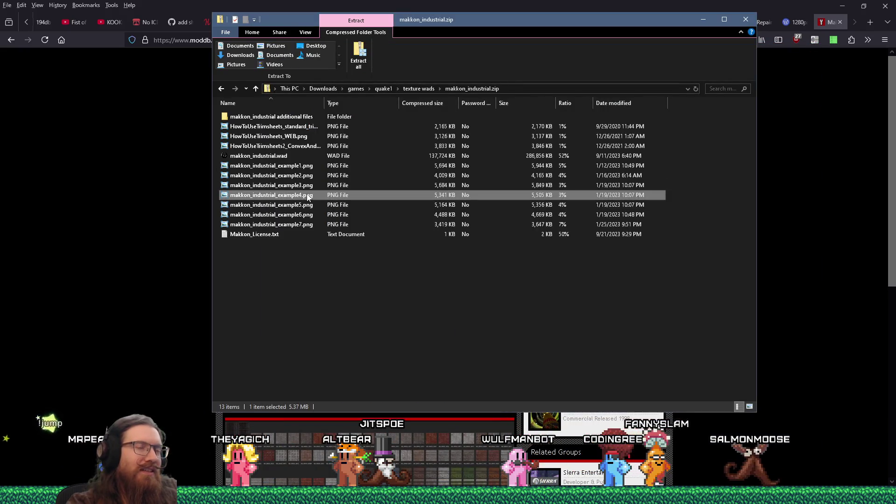
double_click(309, 196)
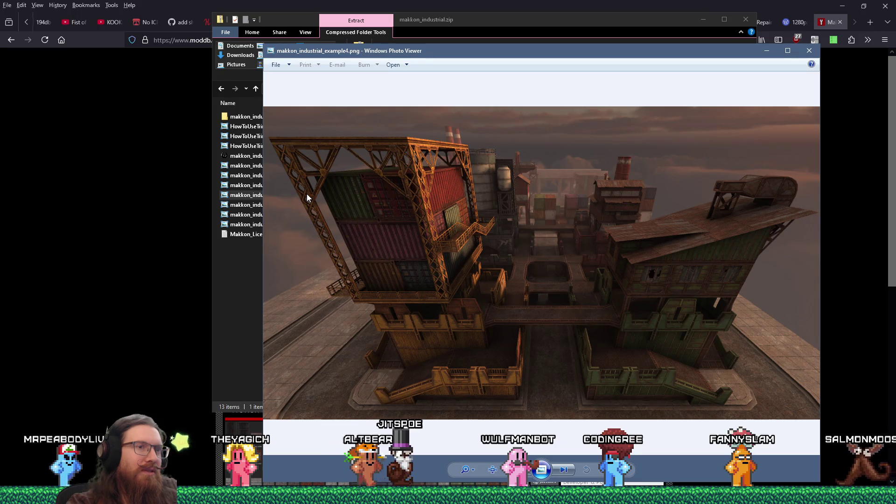
click(810, 51)
double_click(327, 205)
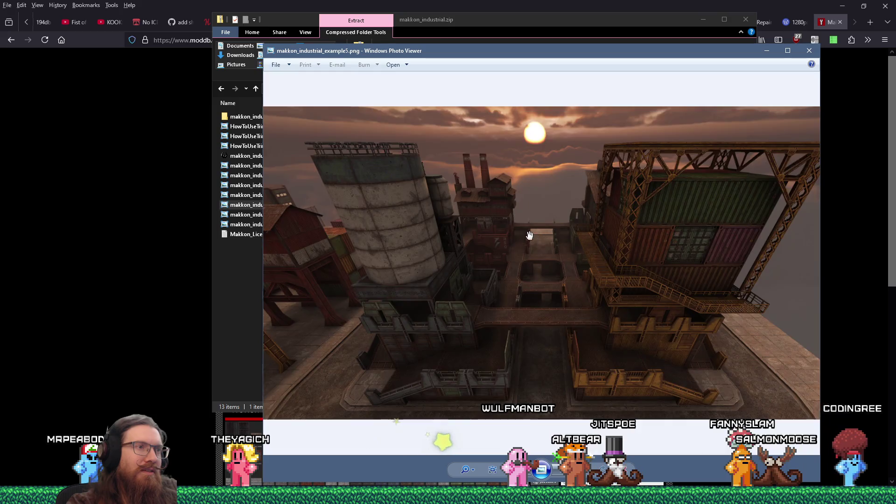
scroll(529, 235, up, 5)
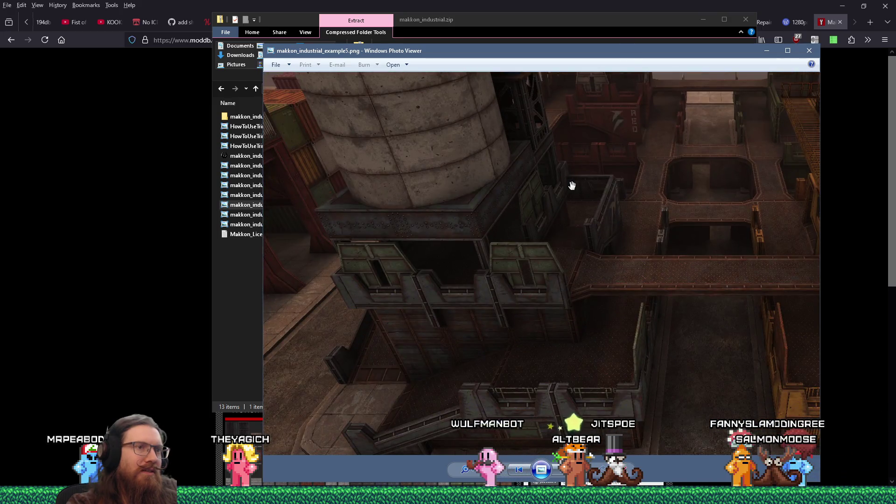
drag(567, 189, 568, 165)
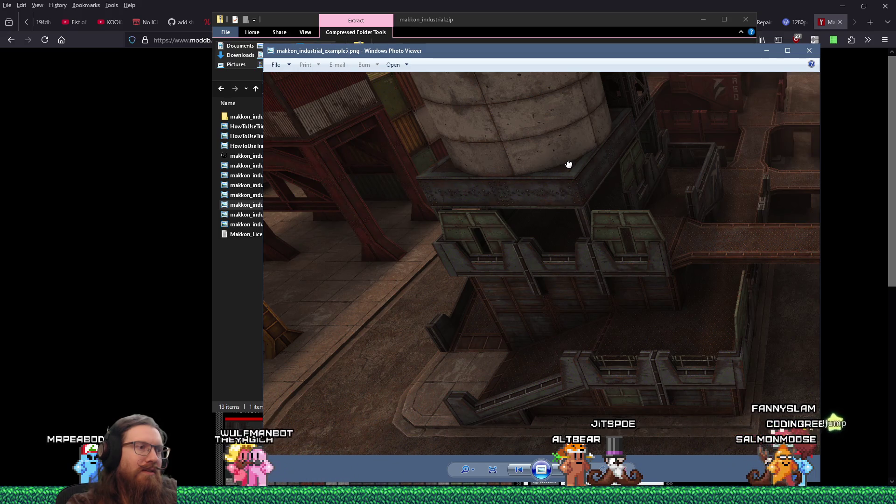
drag(568, 166, 475, 186)
scroll(654, 176, down, 1)
click(809, 51)
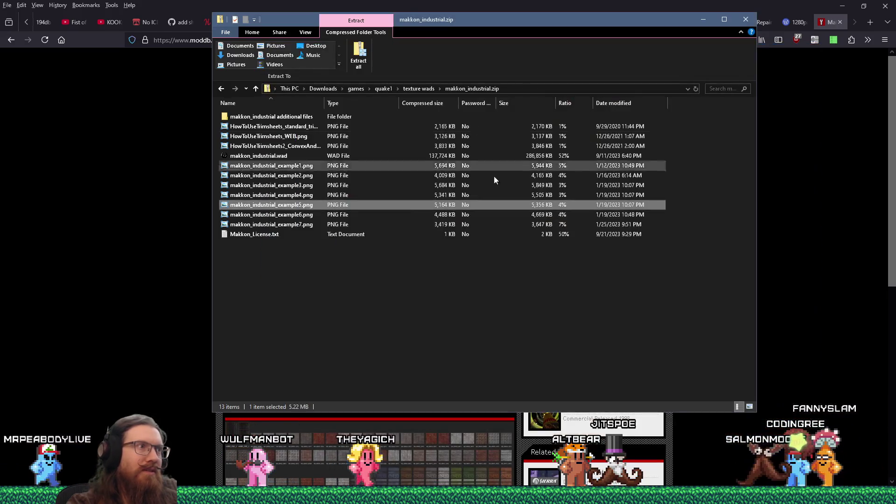
double_click(306, 217)
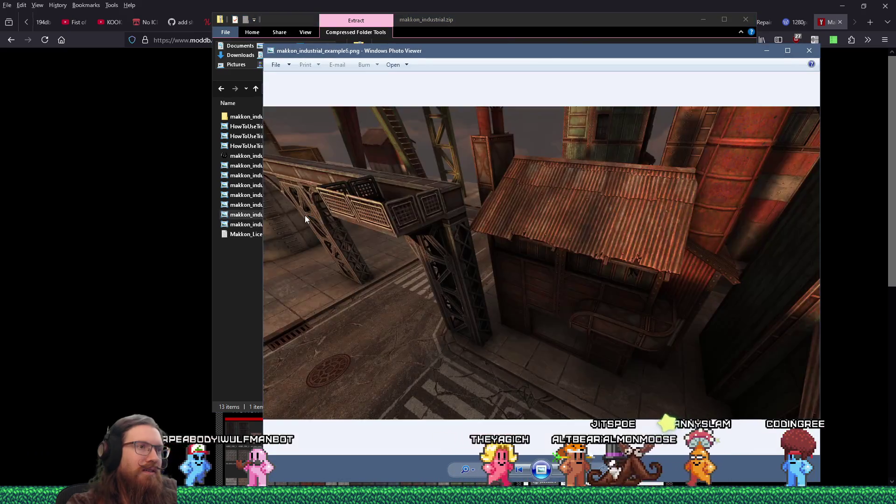
click(807, 51)
click(301, 226)
double_click(301, 226)
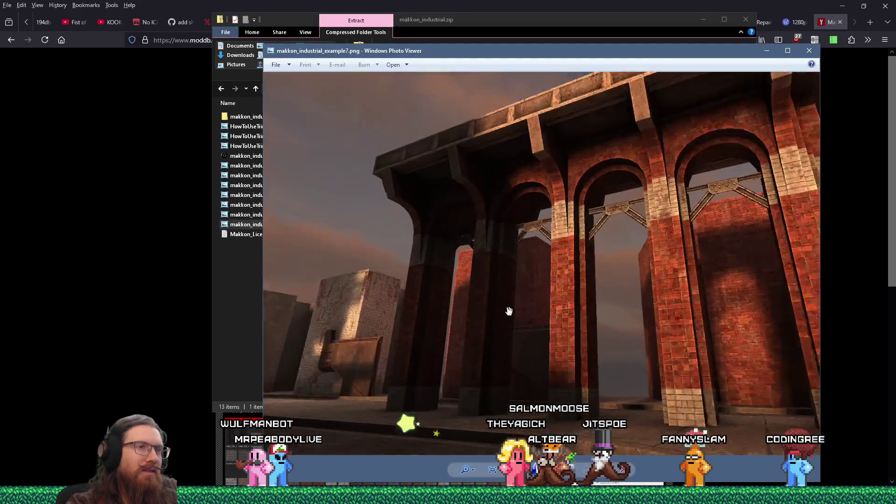
scroll(516, 226, down, 2)
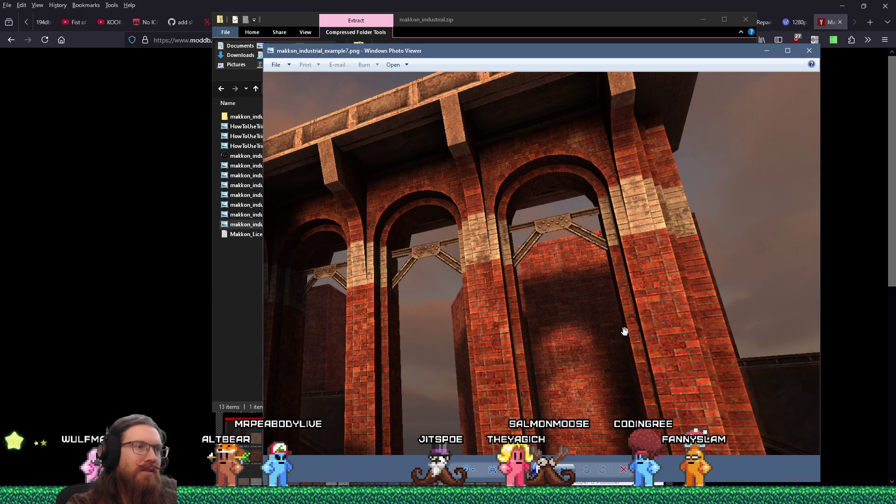
scroll(622, 328, down, 1)
scroll(621, 328, down, 1)
mouse_move(619, 326)
mouse_down()
mouse_move(562, 244)
mouse_move(568, 219)
mouse_move(625, 204)
mouse_move(698, 235)
mouse_move(480, 202)
mouse_move(462, 250)
mouse_move(608, 266)
mouse_move(651, 246)
mouse_up()
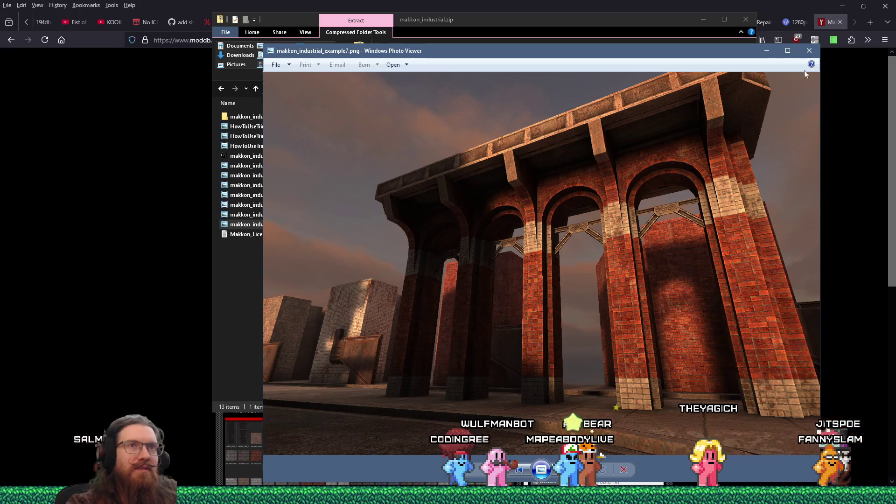
click(810, 50)
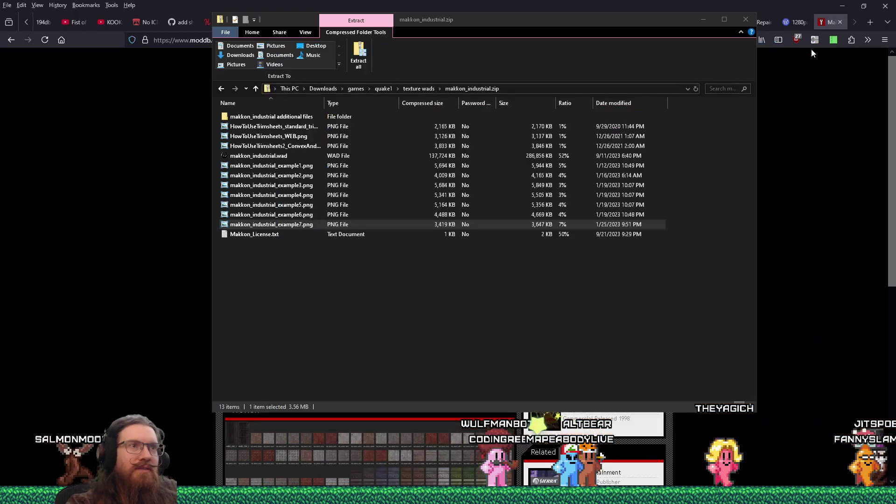
click(774, 226)
scroll(774, 226, down, 5)
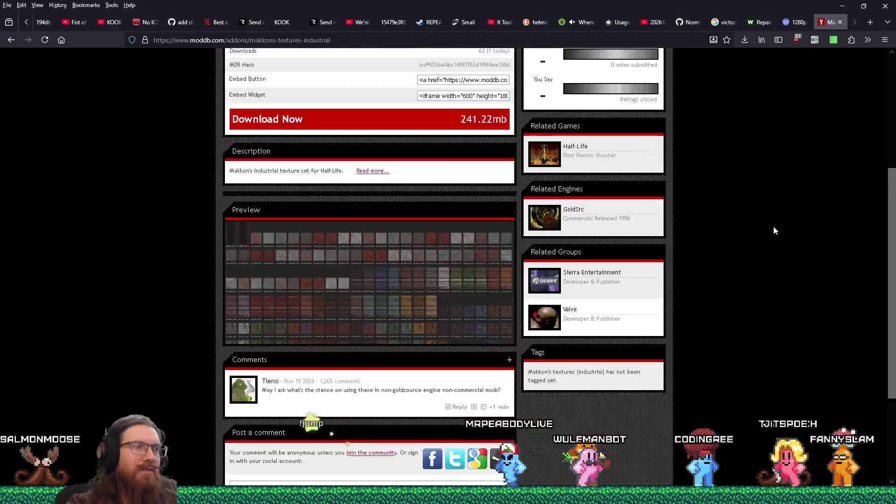
Scroll down the Makkon's textures (industrial) ModDB page.
scroll(774, 226, down, 3)
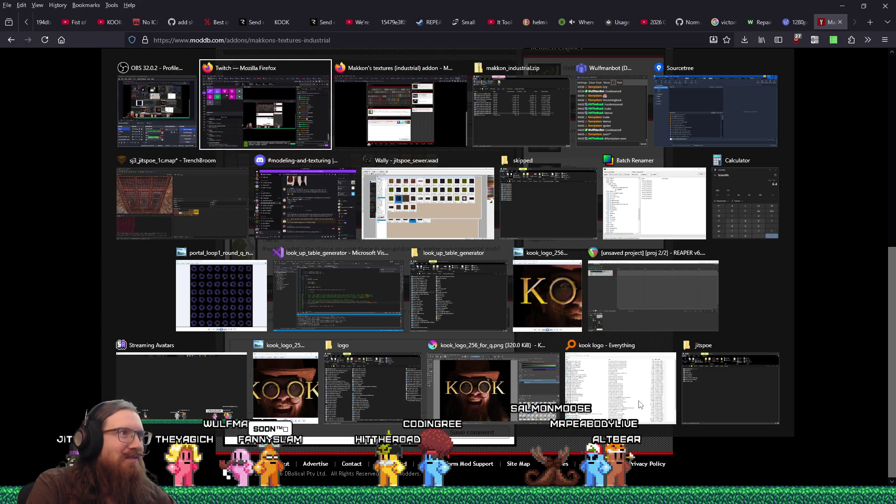
Set the door brush's top to height 192, then remove the door from view.
click(153, 186)
mouse_move(245, 193)
mouse_down()
mouse_move(259, 180)
mouse_move(258, 250)
mouse_move(257, 228)
mouse_up()
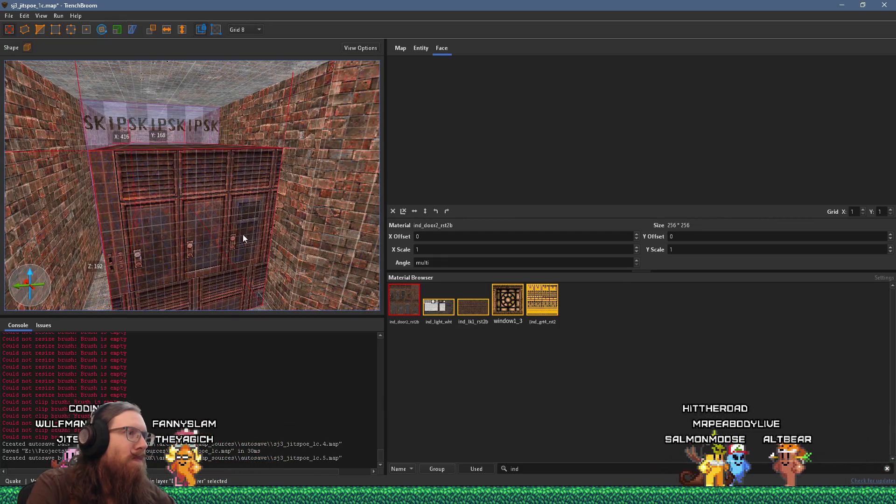
mouse_move(243, 235)
mouse_down()
mouse_move(216, 243)
mouse_move(270, 226)
mouse_up()
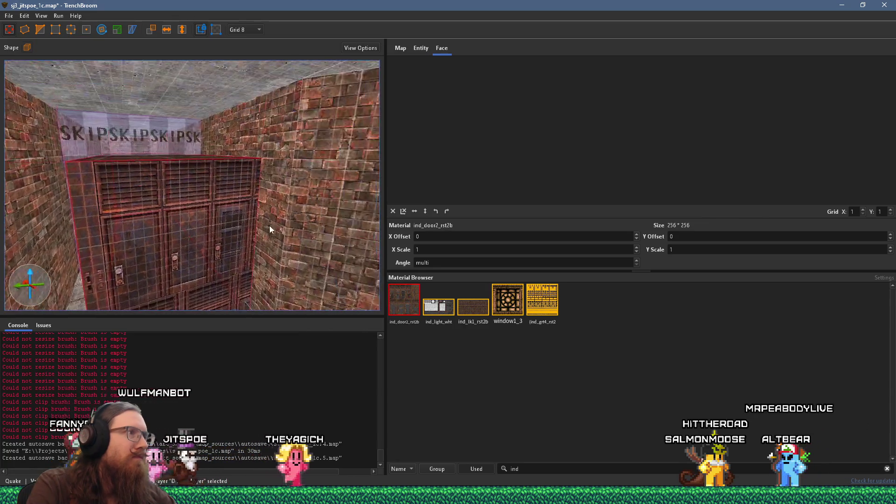
scroll(173, 154, up, 4)
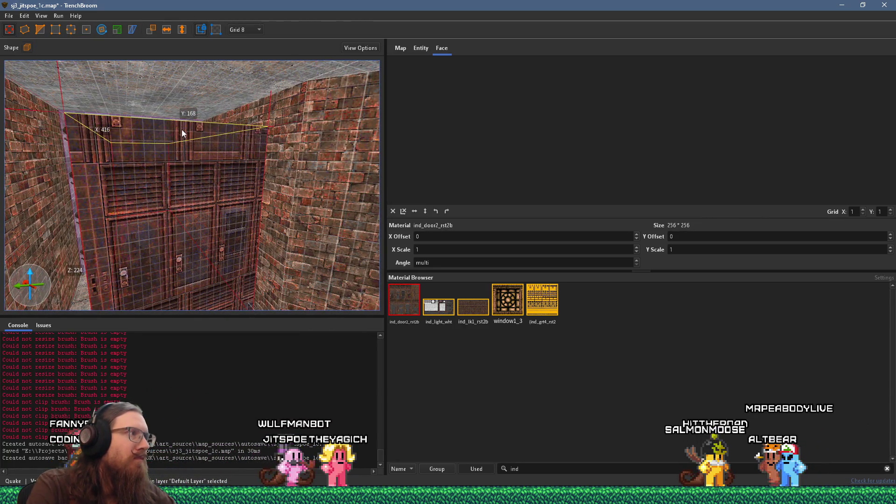
drag(182, 131, 185, 169)
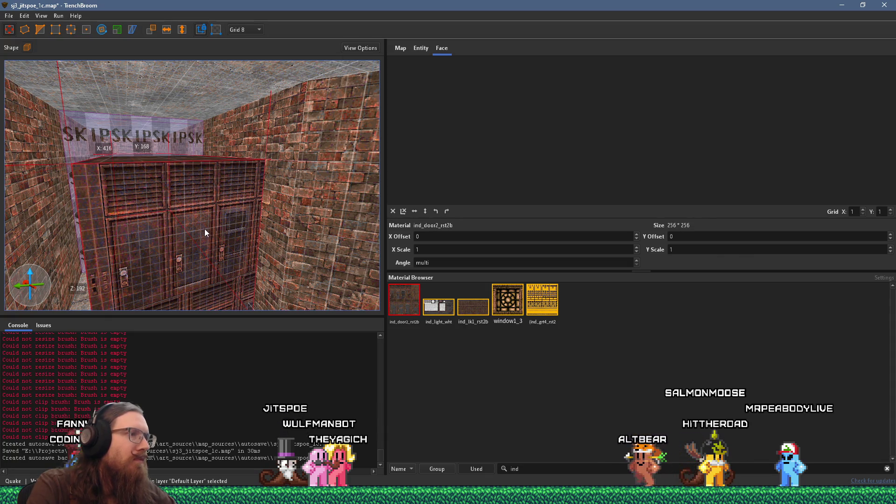
key(Delete)
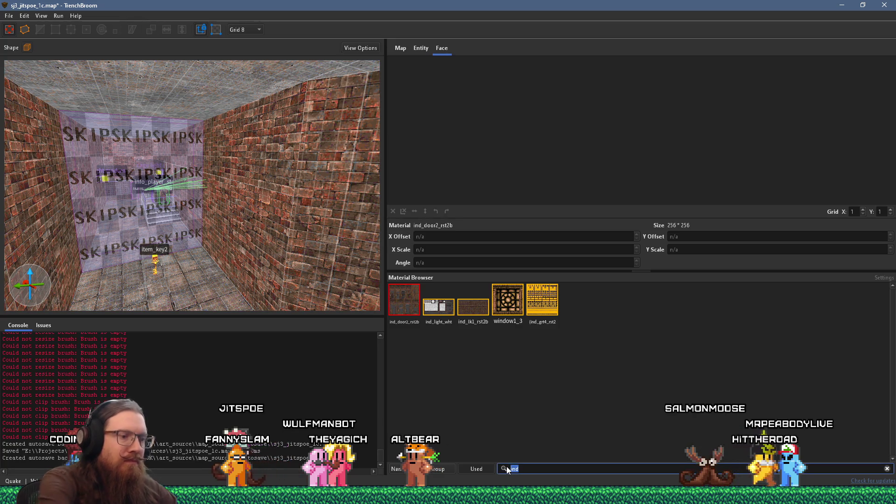
Clear the 'ind' and 'lava' filters and browse the full material list.
key(BackSpace)
key(BackSpace)
key(BackSpace)
text(lava)
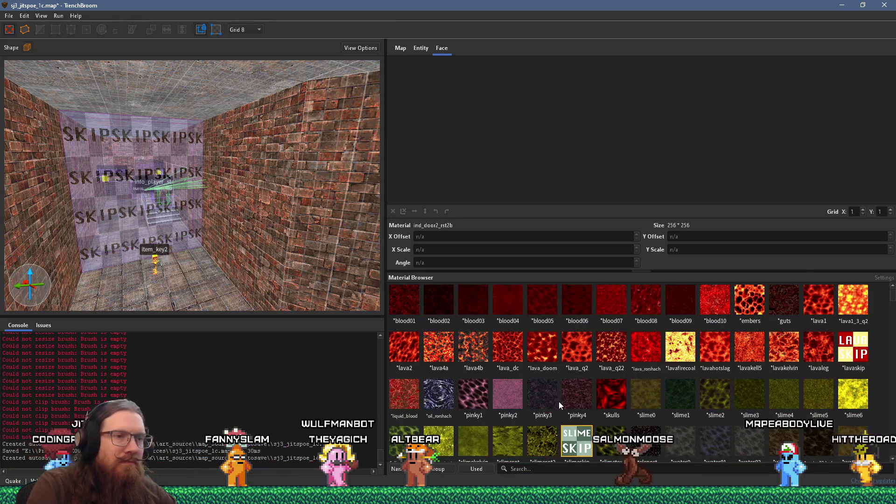
key(BackSpace)
key(BackSpace)
key(BackSpace)
scroll(647, 401, down, 2)
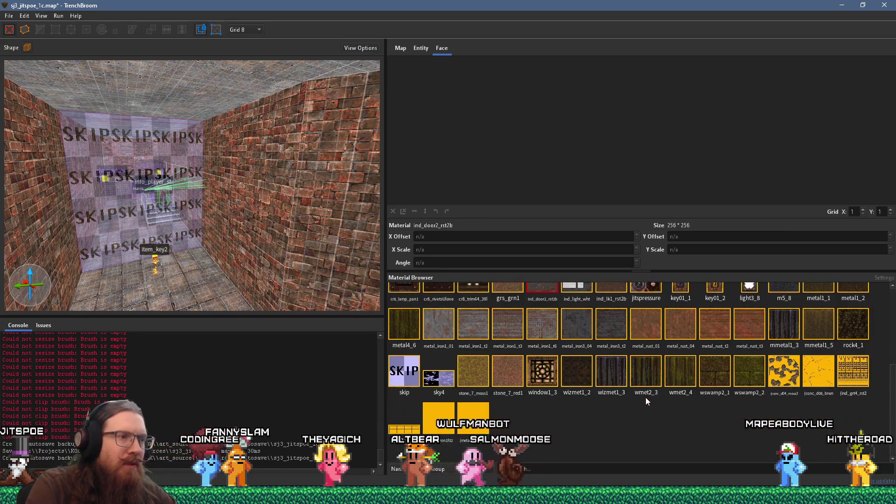
scroll(646, 401, down, 3)
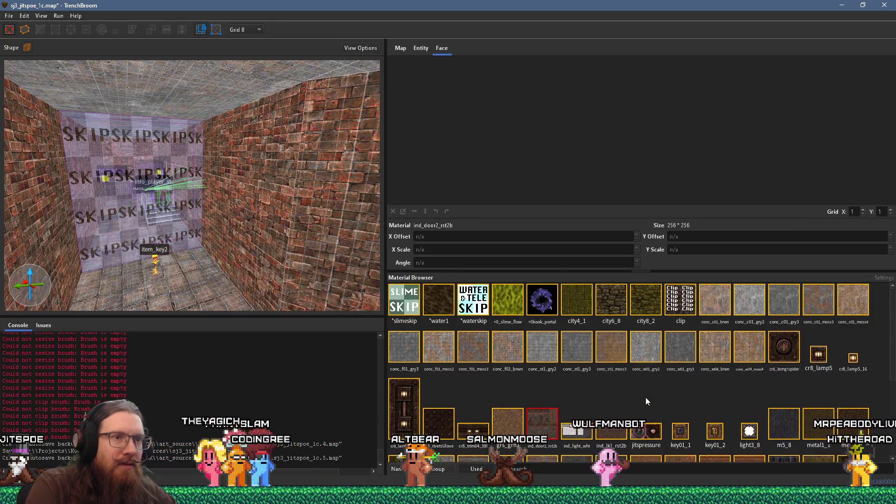
scroll(646, 401, up, 4)
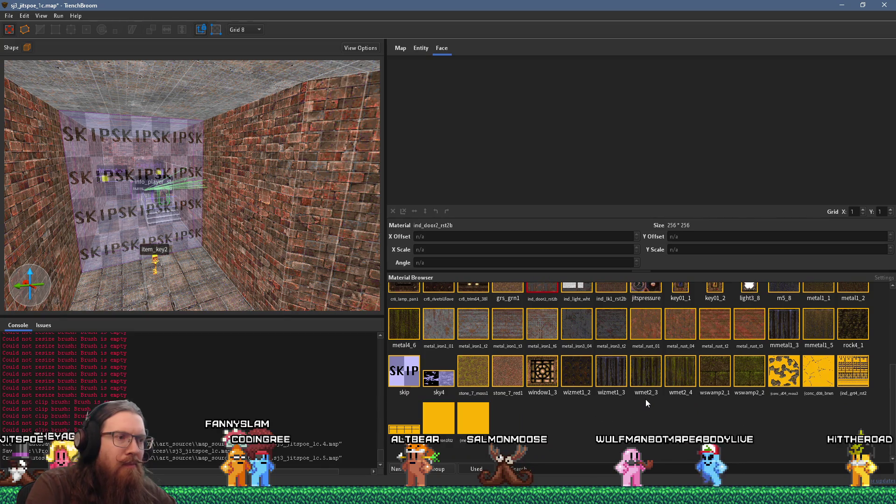
scroll(646, 403, up, 2)
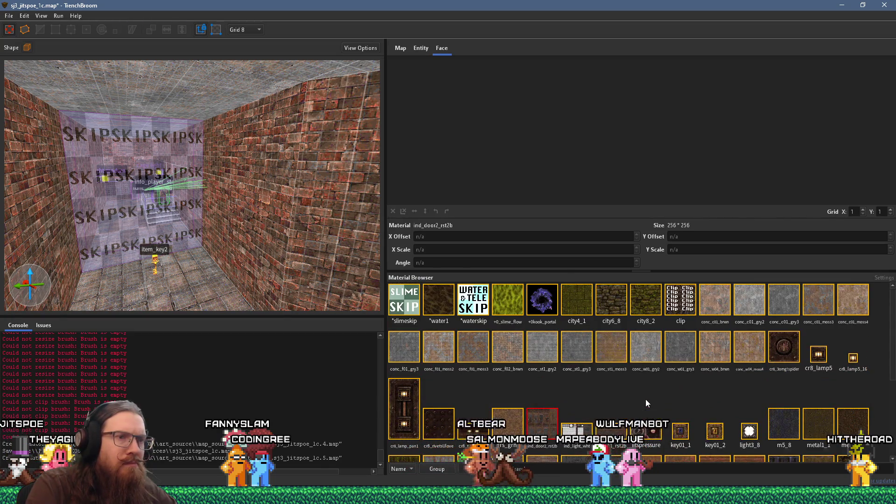
scroll(646, 403, down, 3)
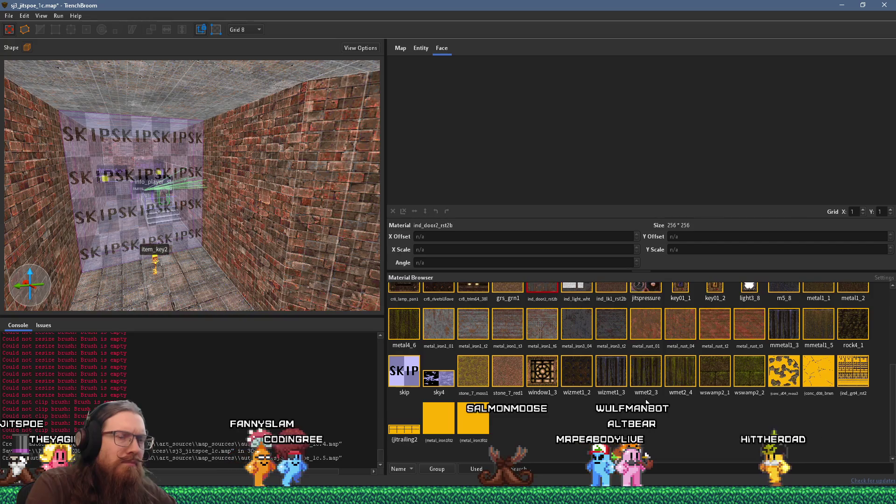
scroll(647, 403, up, 3)
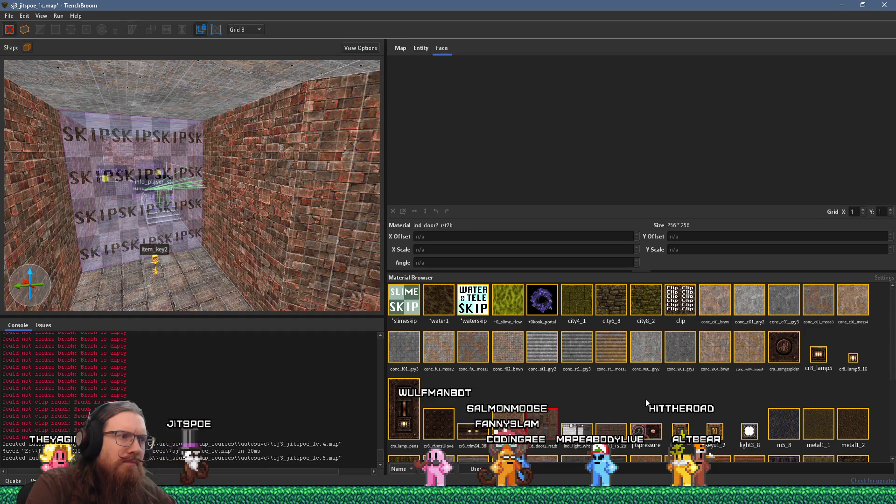
scroll(646, 401, down, 3)
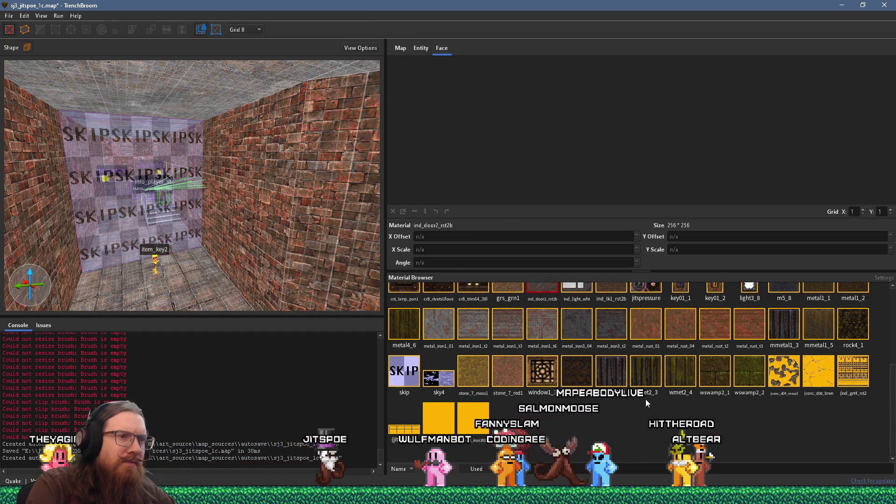
Draw a tall metal_iron3_t2 pillar brush on the floor by the left brick wall.
drag(313, 269, 257, 251)
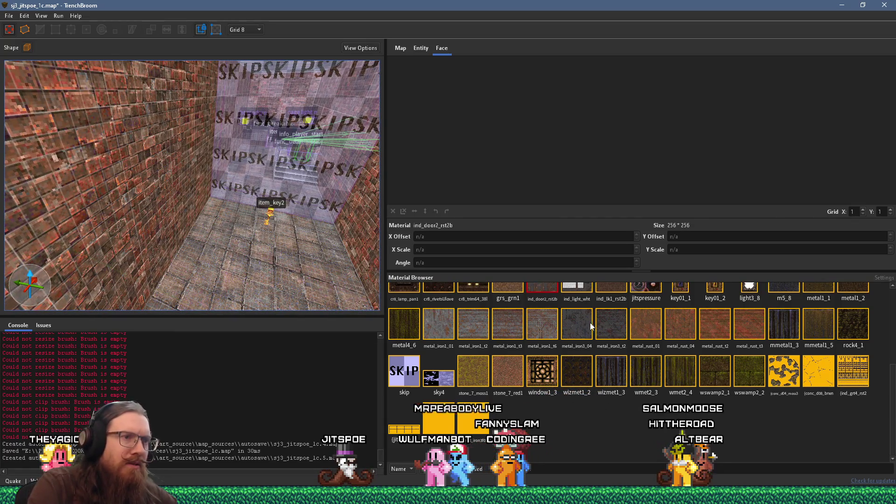
mouse_move(177, 261)
mouse_down()
mouse_move(211, 255)
mouse_move(218, 156)
mouse_move(241, 235)
mouse_up()
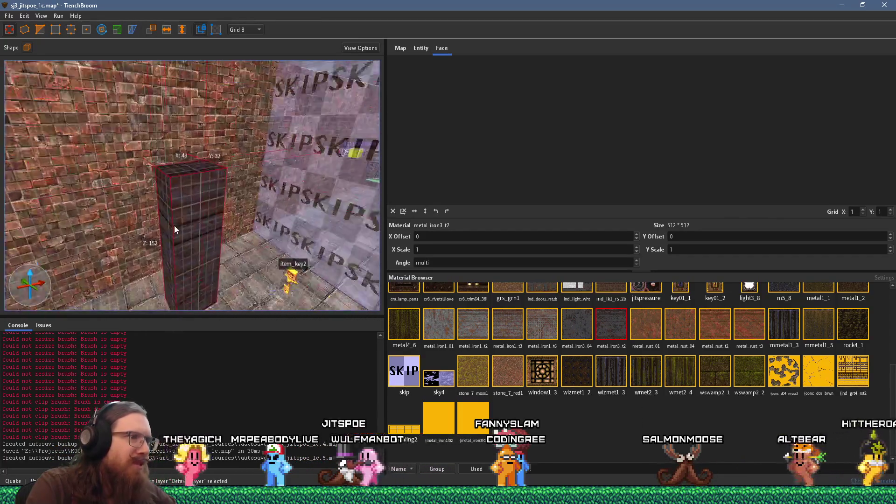
scroll(606, 389, up, 1)
scroll(606, 389, down, 1)
mouse_move(262, 254)
mouse_down()
mouse_move(239, 257)
mouse_move(208, 193)
mouse_up()
Rotate the pillar's face texture to -90 with offsets 4 and -40.
shift+click(225, 208)
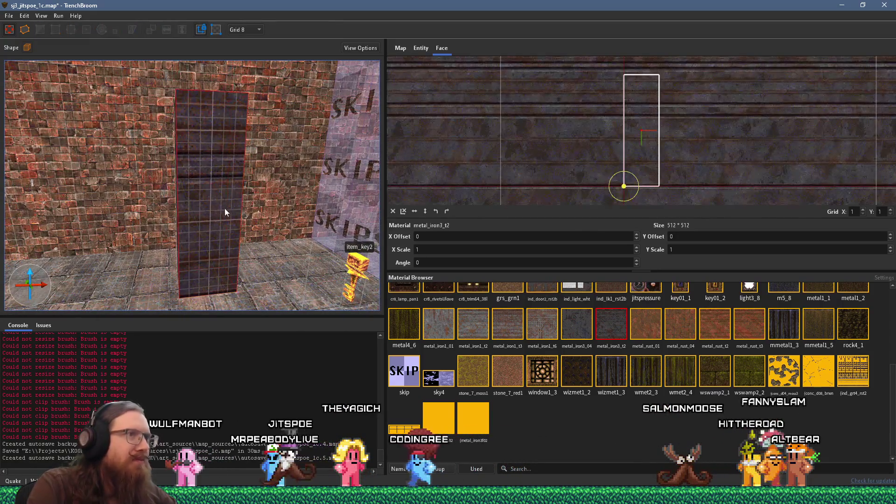
click(446, 211)
scroll(643, 170, up, 2)
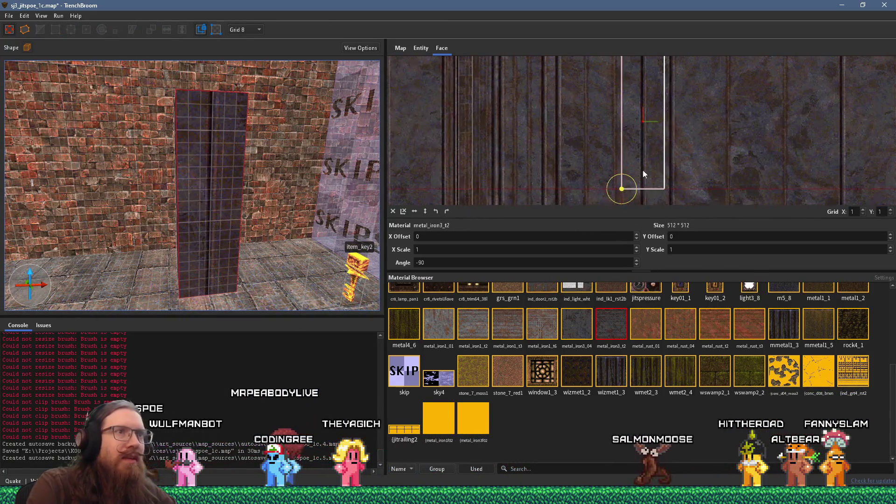
mouse_move(688, 158)
mouse_down()
mouse_move(744, 158)
mouse_move(758, 149)
mouse_up()
scroll(679, 154, up, 2)
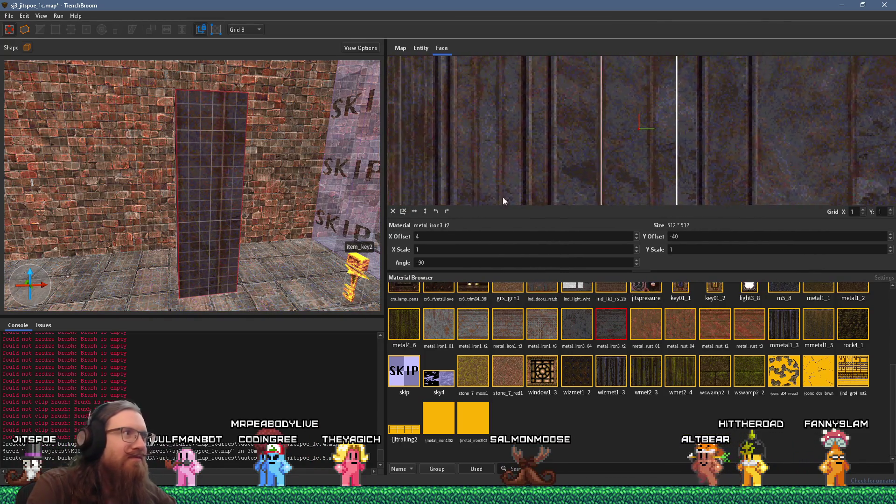
click(232, 220)
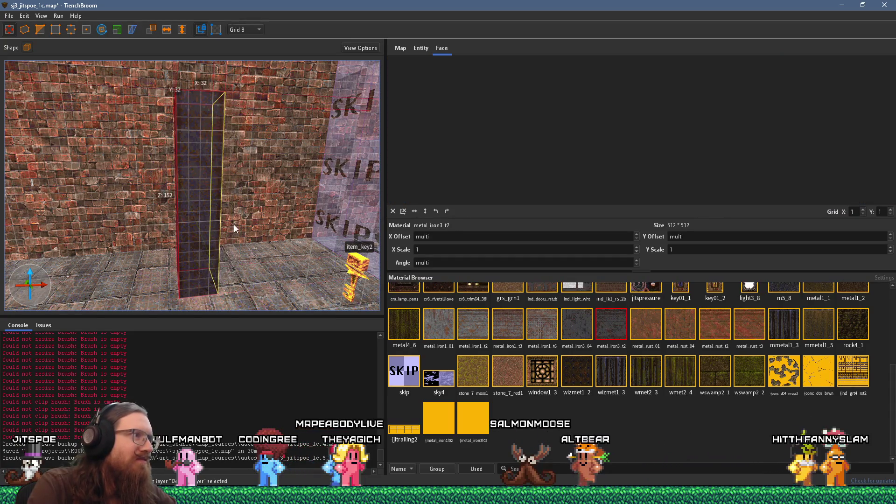
shift+click(308, 247)
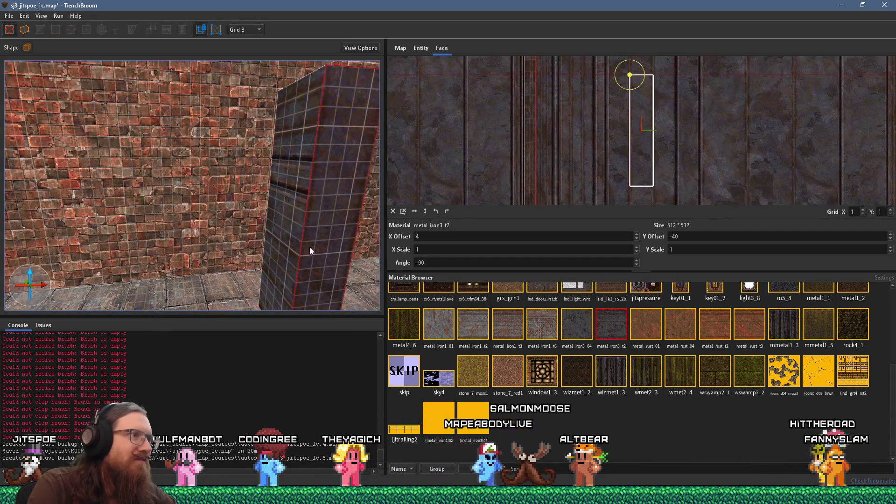
mouse_move(292, 243)
mouse_down()
mouse_move(248, 246)
mouse_move(183, 218)
mouse_move(194, 233)
mouse_move(172, 224)
mouse_move(116, 234)
mouse_move(197, 226)
mouse_move(181, 222)
mouse_move(260, 227)
mouse_move(270, 289)
mouse_move(263, 282)
mouse_move(253, 292)
mouse_move(268, 281)
mouse_move(243, 268)
mouse_up()
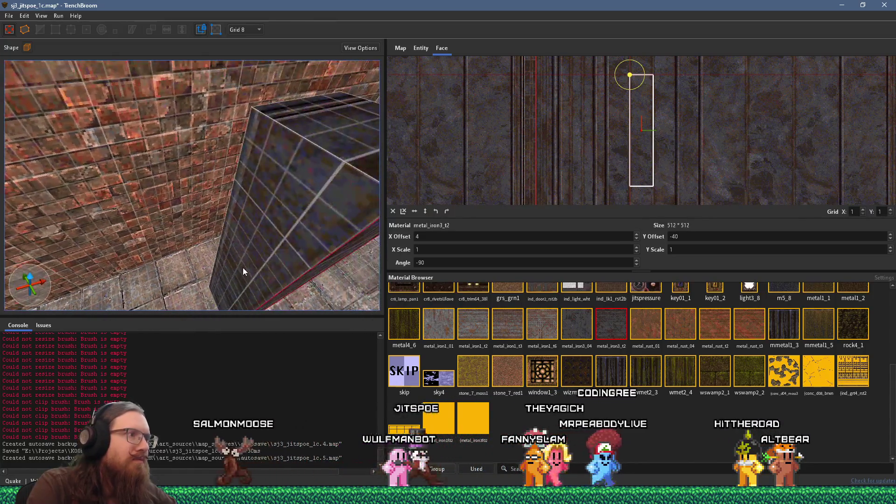
Duplicate the pillar, turn the copy 180 degrees and place it by the right wall.
click(217, 241)
mouse_move(217, 241)
mouse_down()
mouse_move(200, 199)
mouse_move(231, 206)
mouse_move(242, 245)
mouse_move(277, 273)
mouse_move(252, 166)
mouse_move(234, 200)
mouse_move(228, 297)
mouse_move(198, 242)
mouse_move(203, 263)
mouse_up()
drag(159, 237, 299, 258)
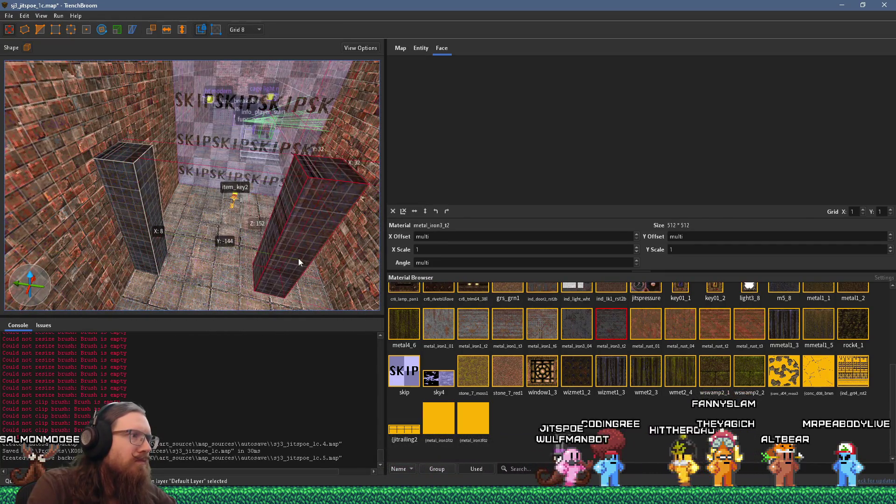
click(101, 30)
mouse_move(261, 256)
mouse_down()
mouse_move(236, 125)
mouse_move(334, 168)
mouse_move(341, 183)
mouse_up()
key(r)
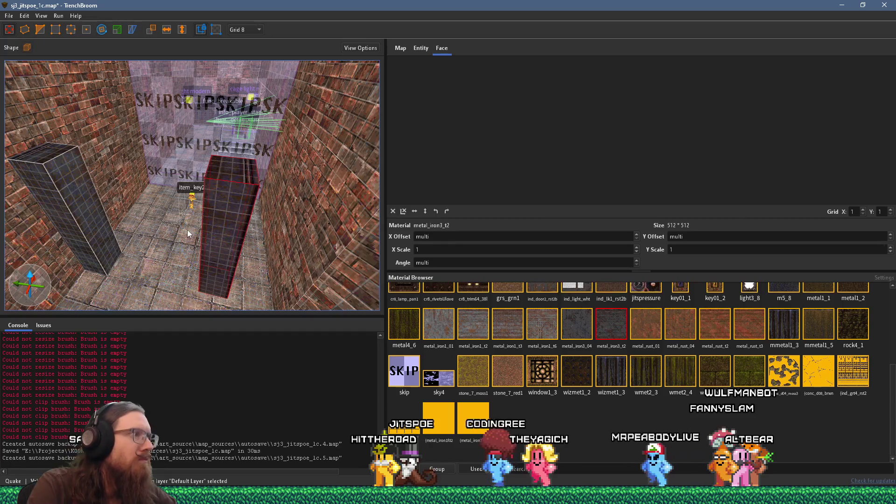
mouse_move(270, 259)
mouse_down()
mouse_move(233, 242)
mouse_move(313, 260)
mouse_move(308, 264)
mouse_up()
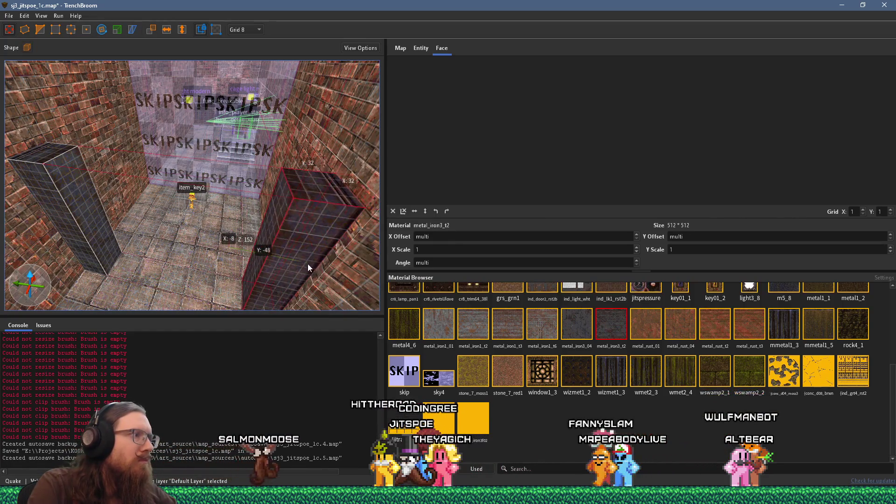
Select both dark metal pillars flanking the corridor.
scroll(272, 260, down, 3)
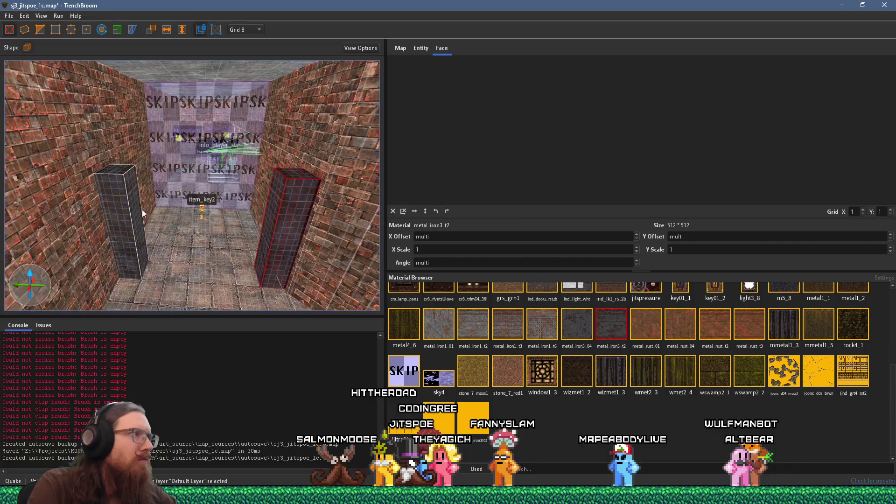
drag(242, 214, 276, 225)
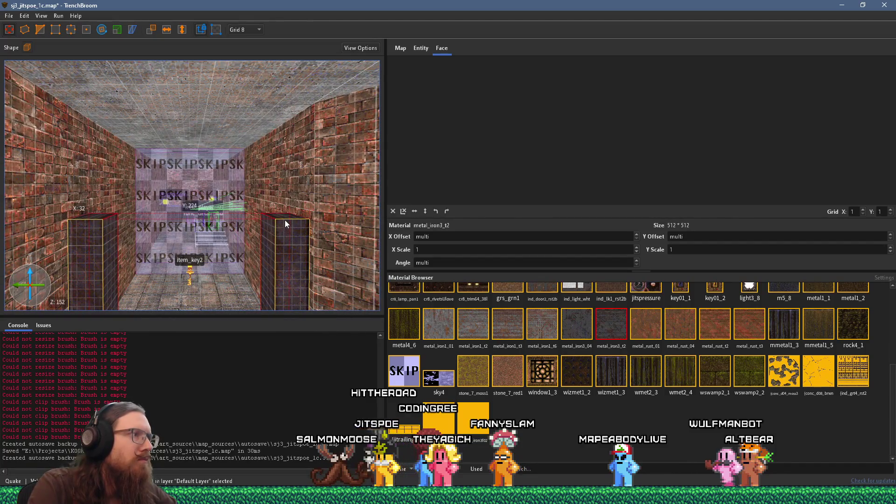
scroll(256, 159, up, 4)
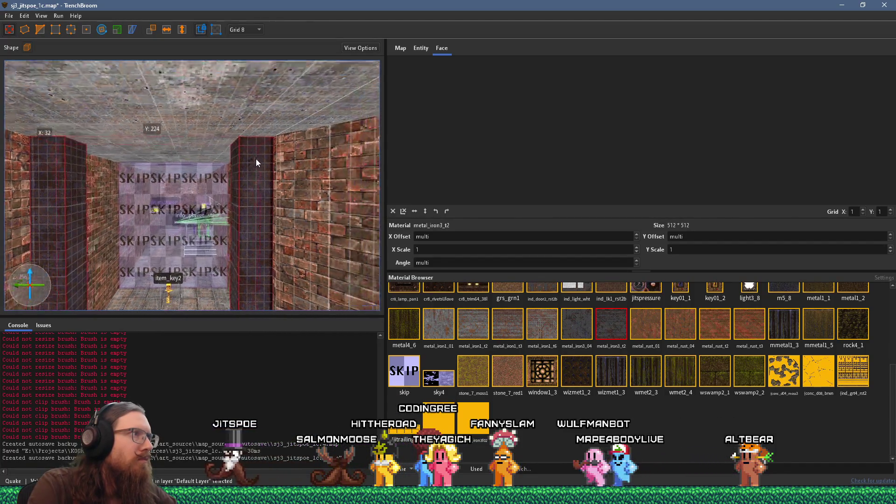
key(d)
key(Escape)
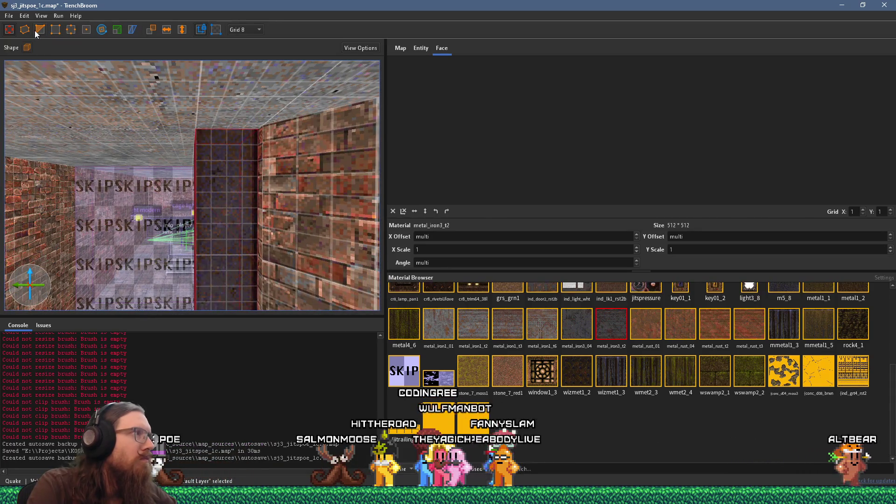
click(201, 163)
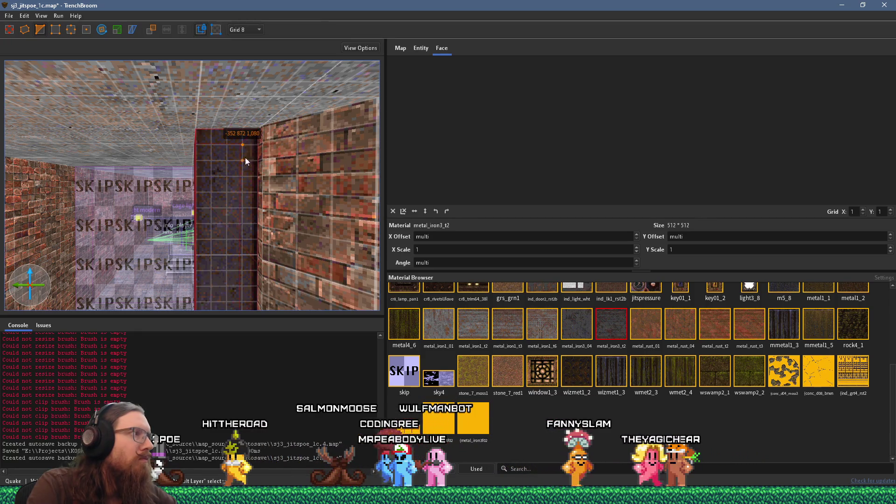
key(a)
key(s)
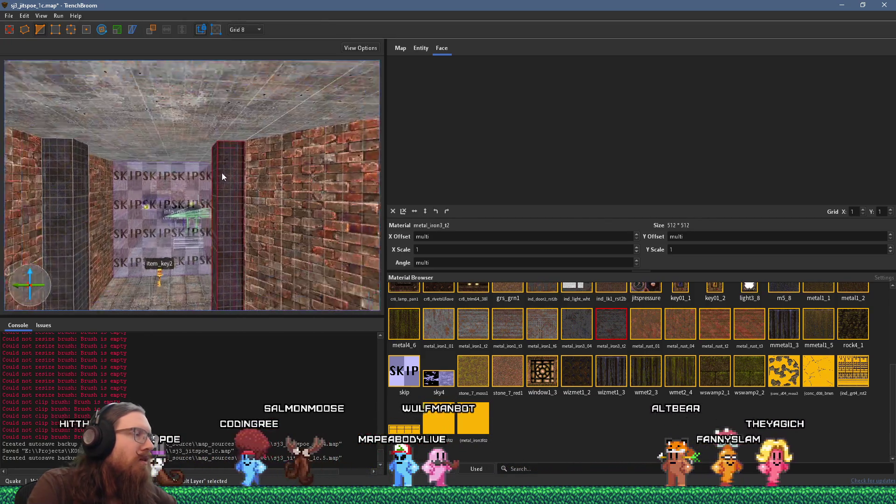
ctrl+click(88, 204)
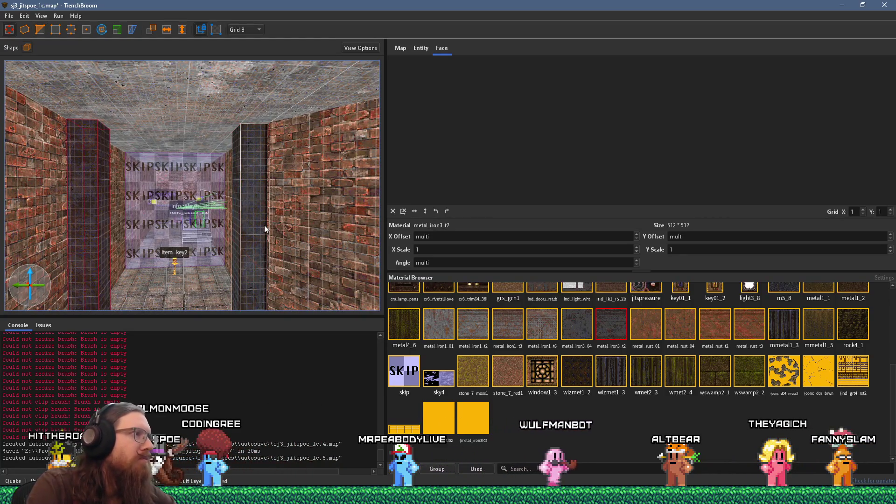
Lower the tops of both pillars, then extend the left pillar upward.
drag(253, 99, 253, 147)
drag(254, 204, 254, 203)
scroll(284, 114, up, 4)
scroll(264, 173, up, 5)
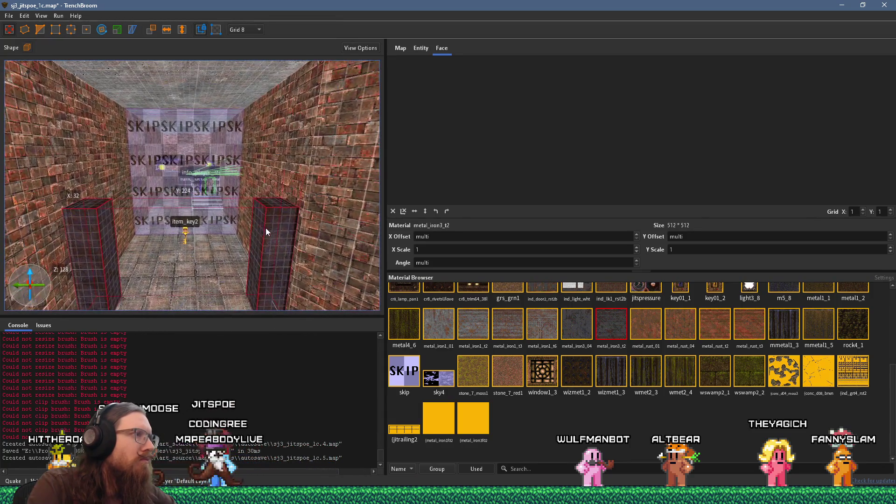
drag(94, 248, 90, 181)
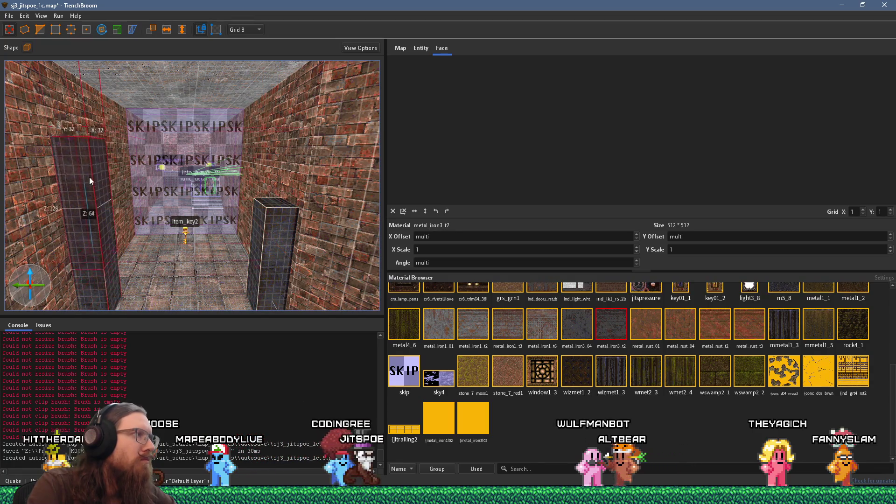
click(102, 30)
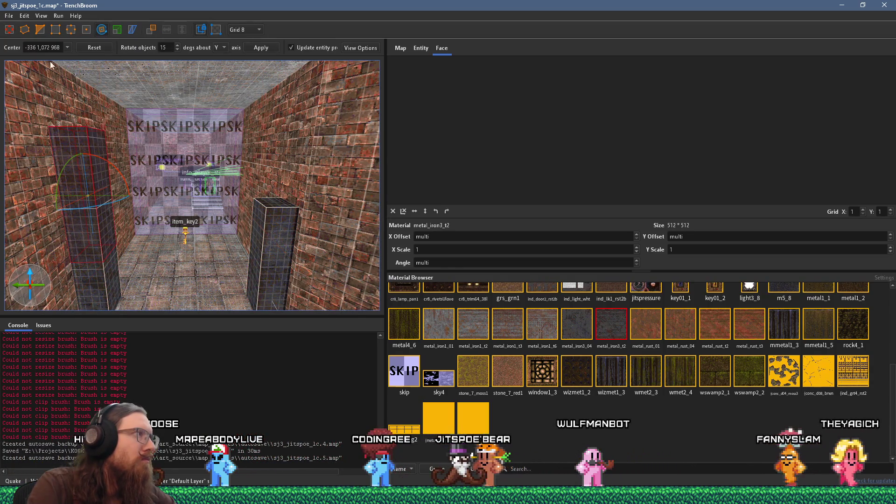
Raise the upper pillar piece and rotate it to lie horizontally.
key(r)
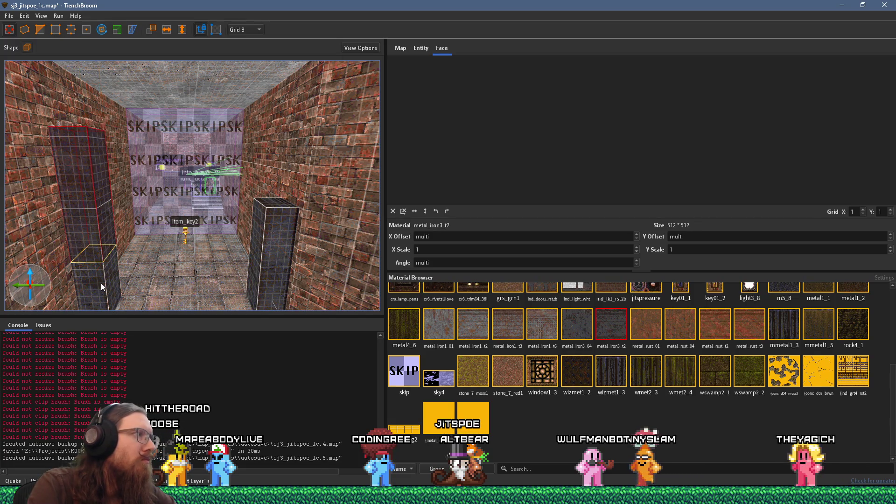
mouse_move(101, 282)
mouse_down()
mouse_move(86, 32)
mouse_move(92, 191)
mouse_up()
key(r)
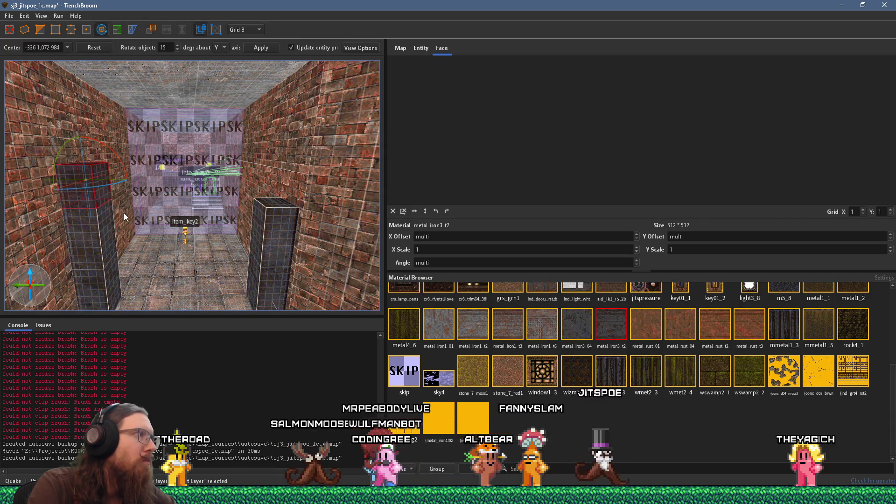
drag(117, 157, 114, 218)
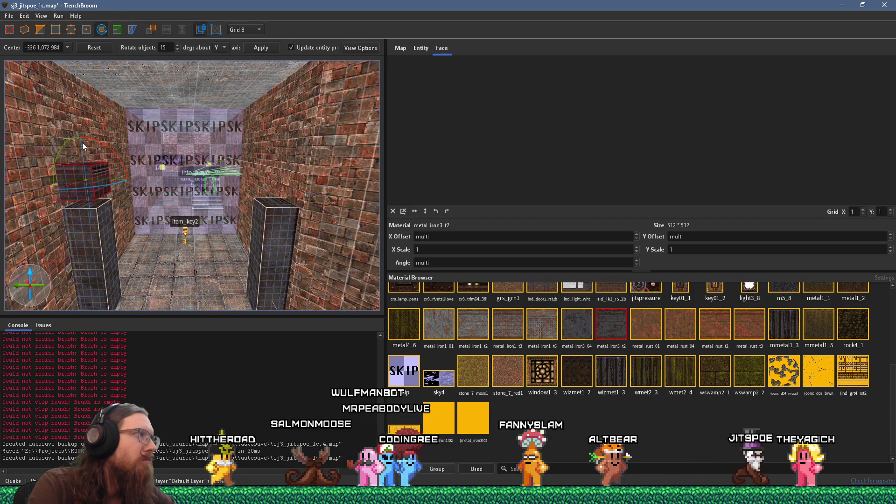
Draw a beam brush across both pillar tops and view it head-on.
key(b)
mouse_move(133, 206)
mouse_down()
mouse_move(351, 231)
mouse_move(316, 227)
mouse_up()
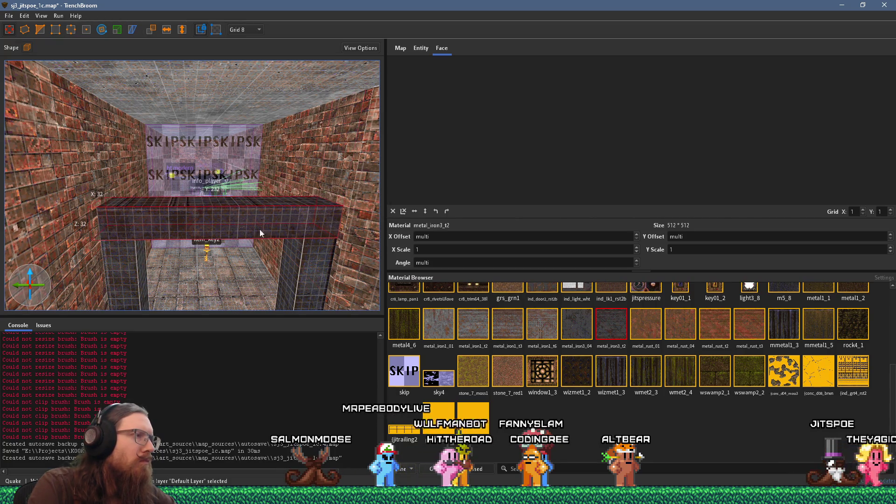
key(d)
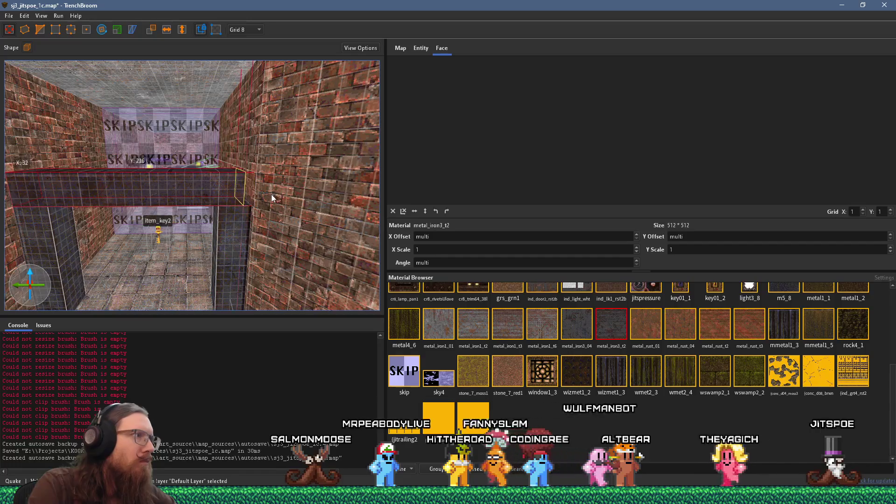
key(d)
key(a)
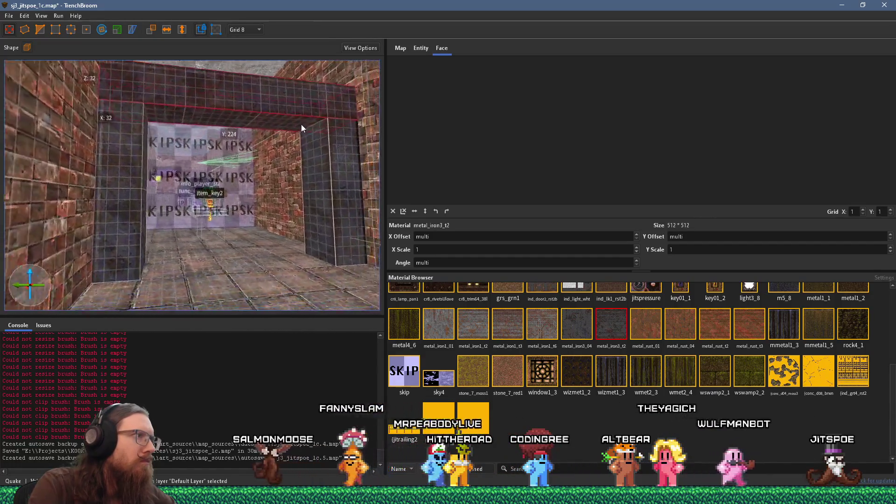
key(w)
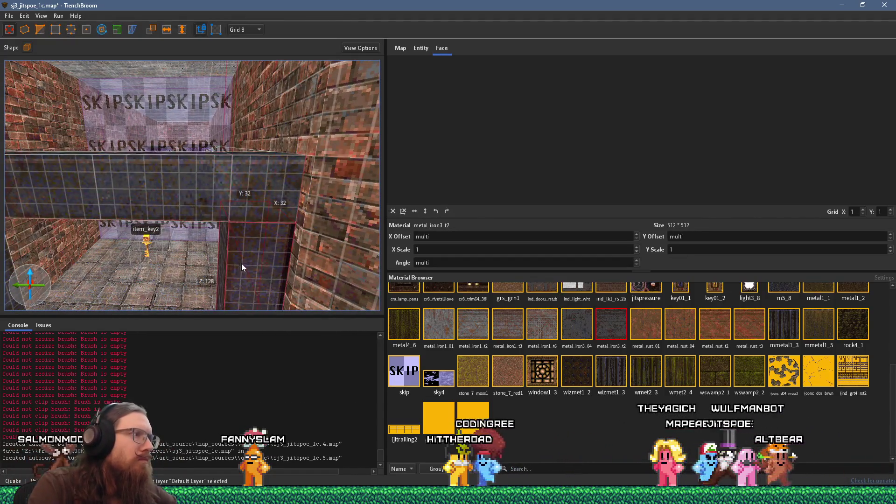
click(242, 263)
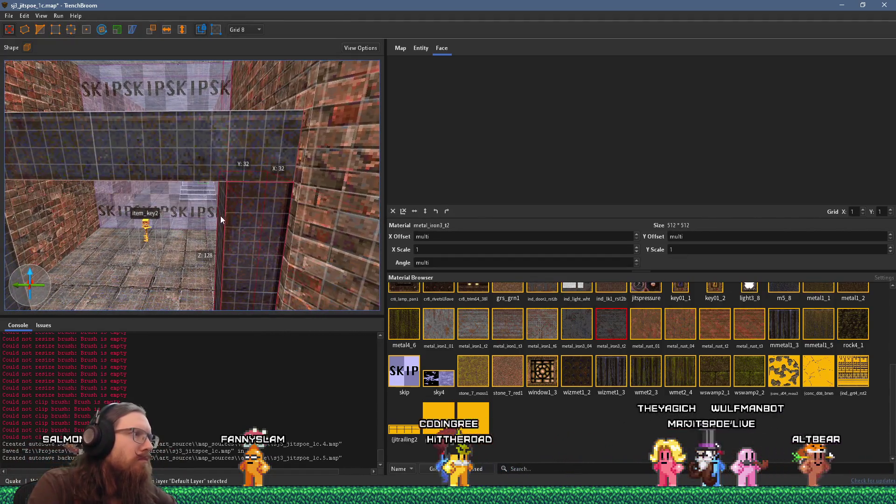
click(256, 167)
click(39, 29)
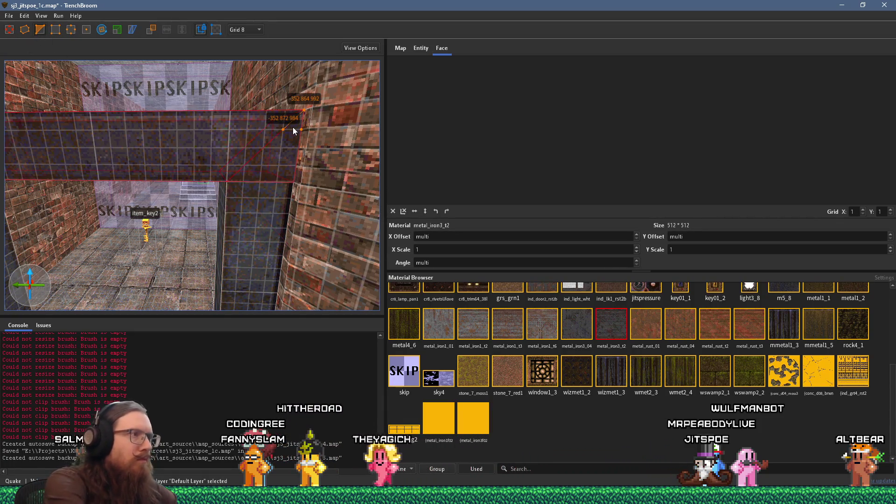
key(Escape)
key(Escape)
click(255, 200)
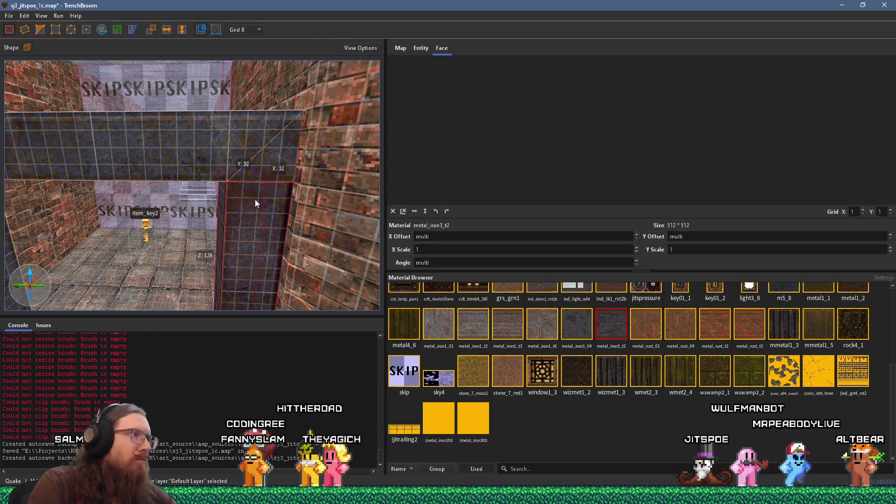
key(a)
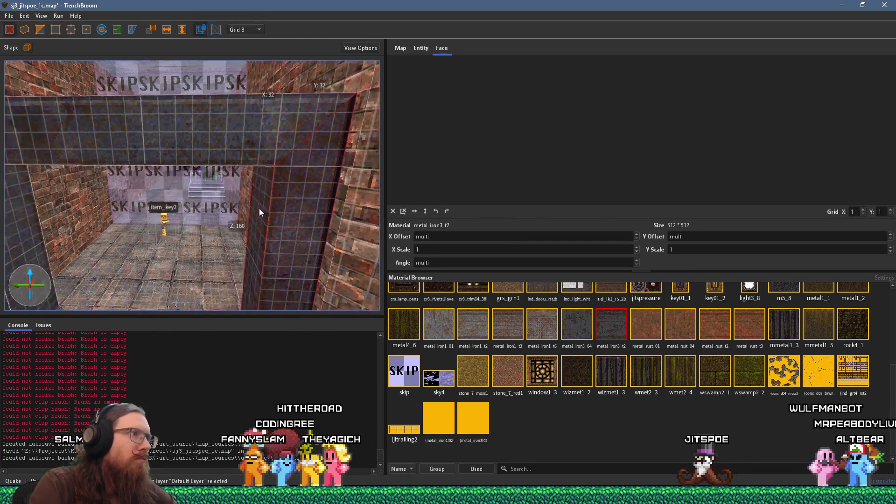
click(148, 133)
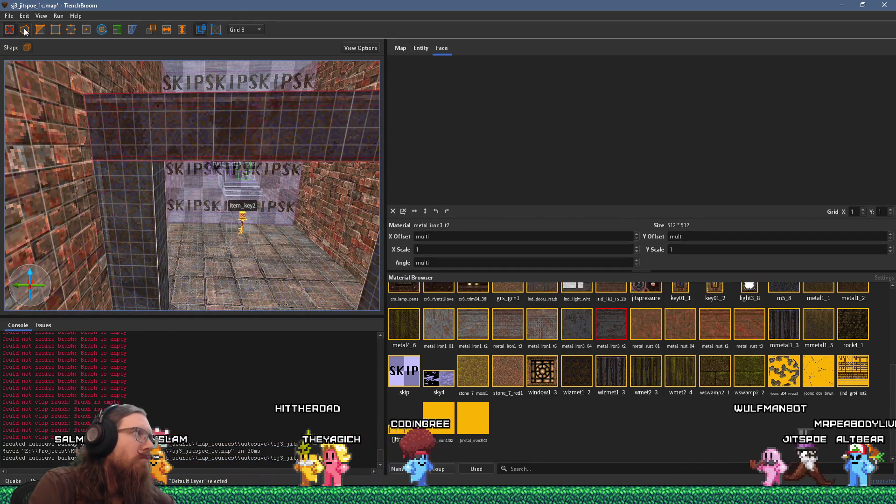
click(12, 29)
click(84, 93)
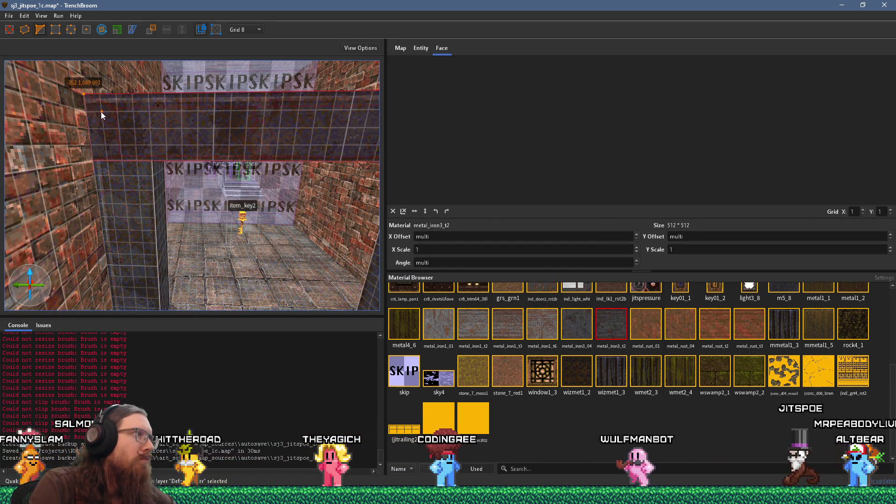
click(102, 111)
key(Escape)
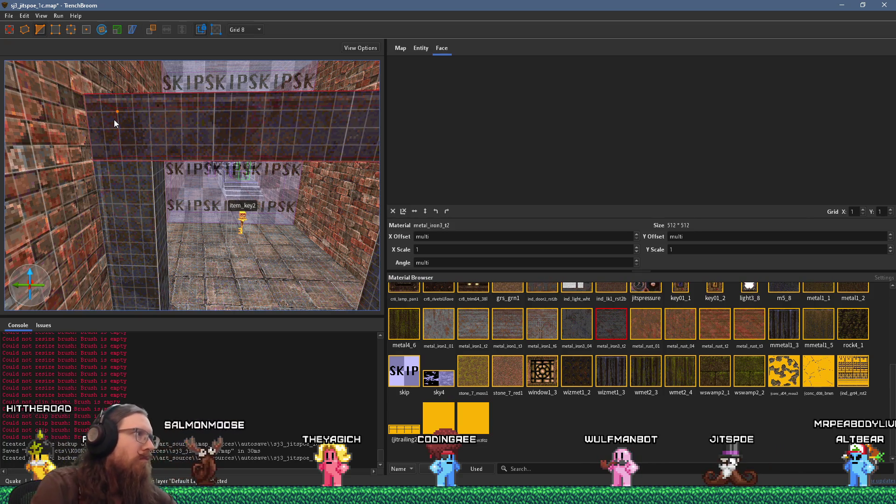
click(96, 115)
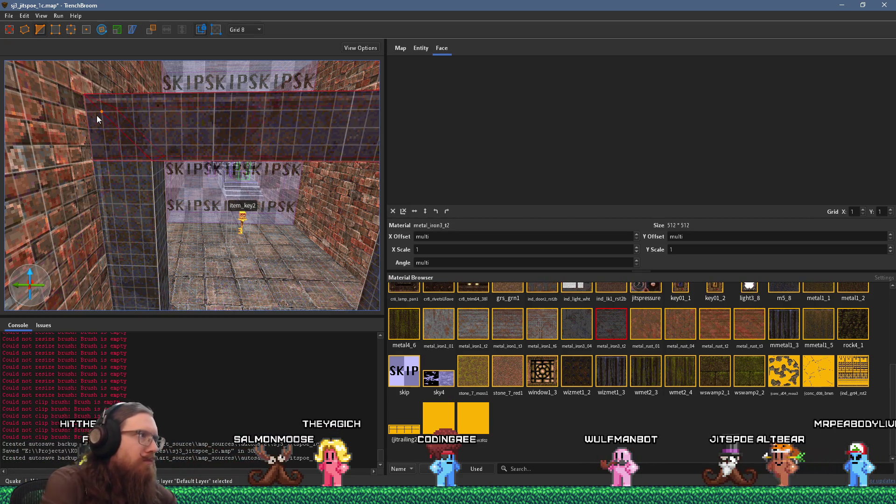
key(c)
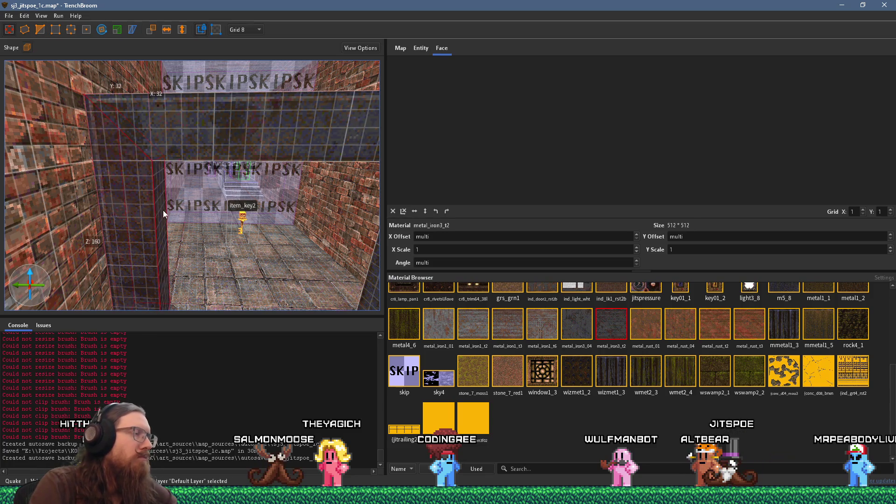
scroll(164, 210, down, 5)
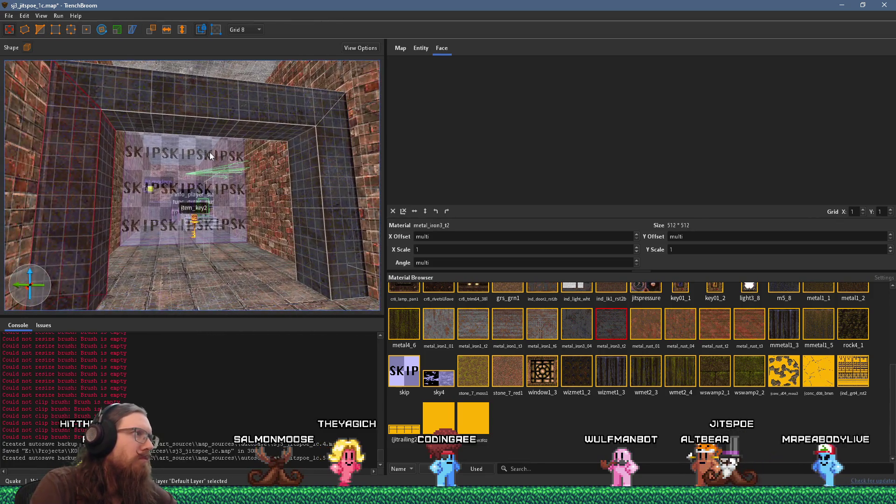
scroll(210, 152, up, 5)
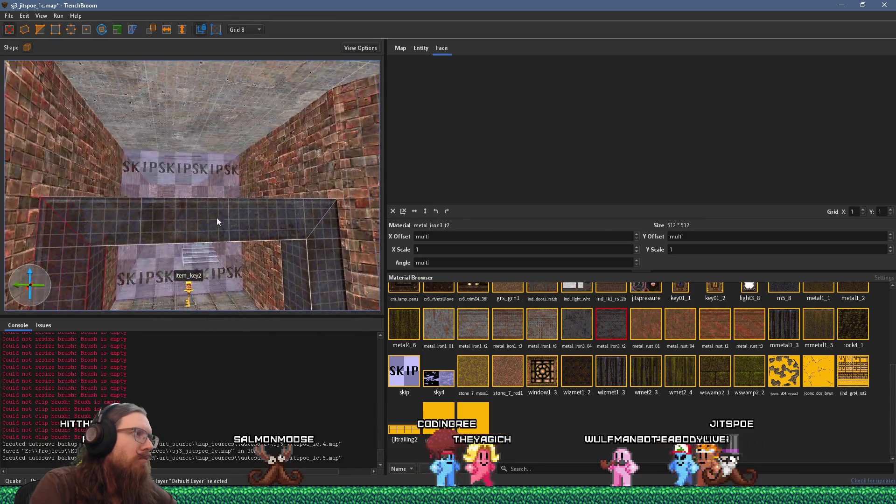
scroll(216, 222, up, 5)
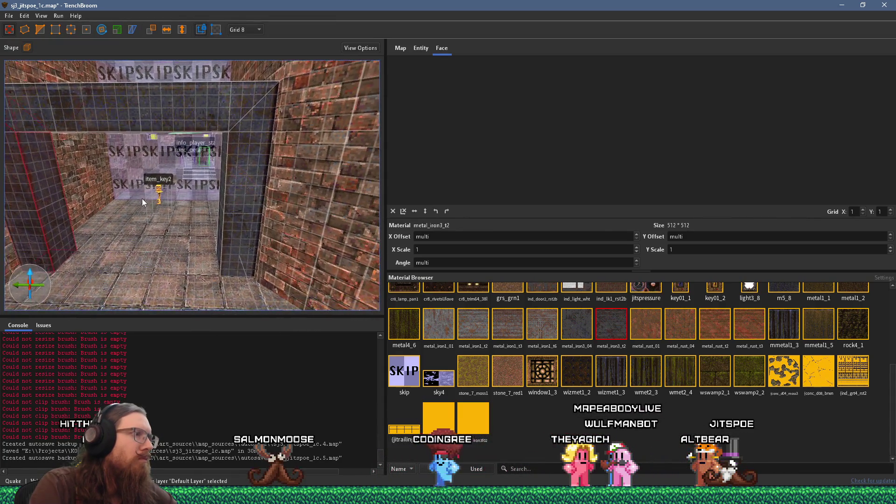
shift+click(208, 206)
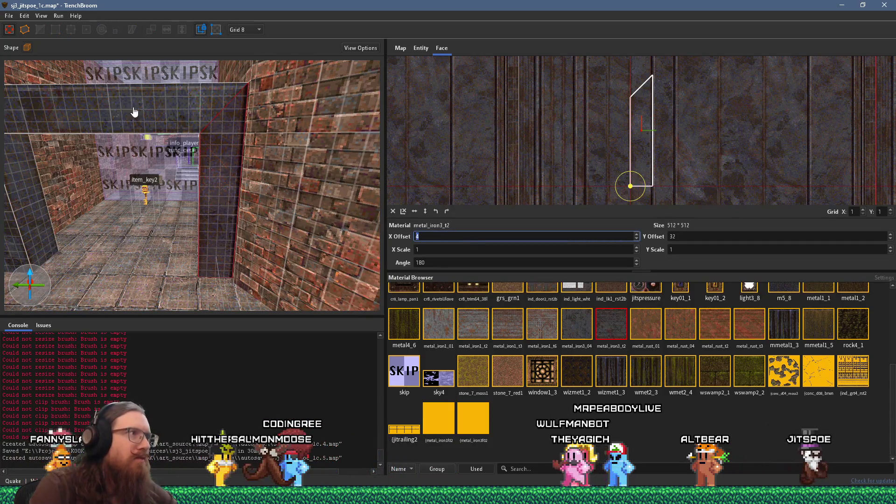
Round the beam face's Y offset, then set the left doorway side face's X offset to 4.
shift+click(150, 110)
double_click(721, 236)
key(BackSpace)
key(Return)
scroll(290, 160, down, 3)
shift+click(125, 172)
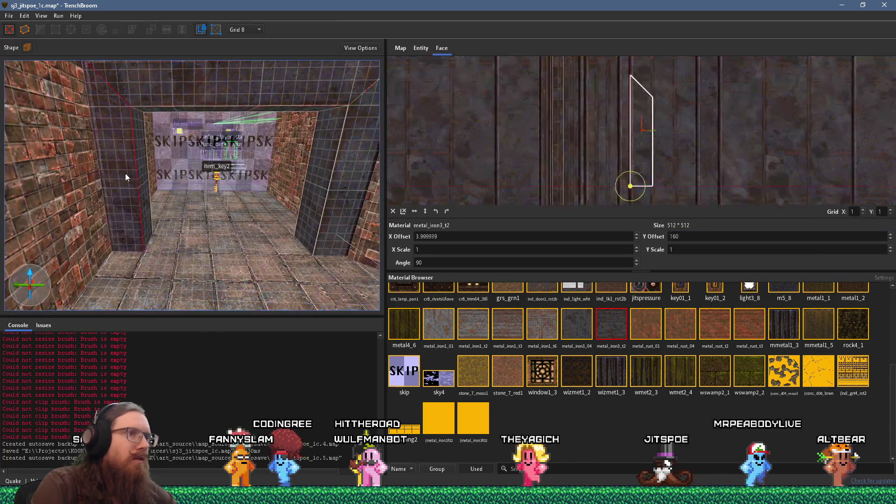
text(4)
key(Return)
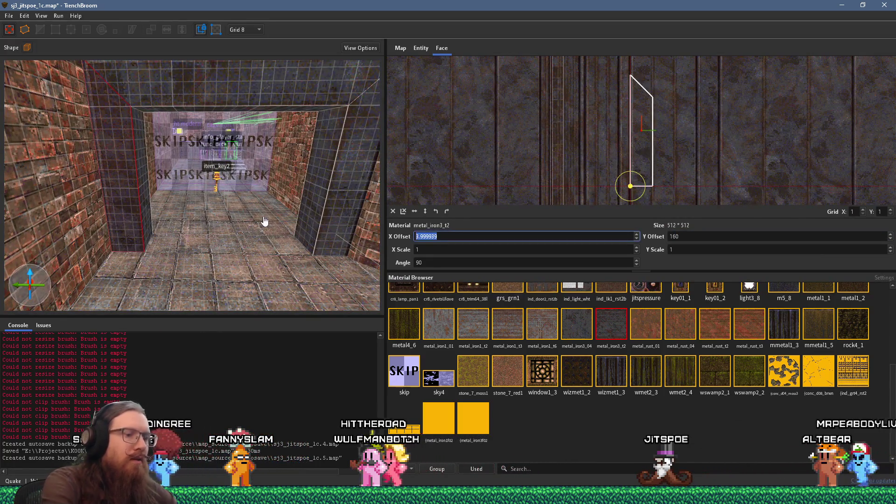
Check other doorway frame faces; one metal_iron3_t2 face shows angle 90, X 20, Y -32.
mouse_move(264, 221)
mouse_down()
mouse_move(60, 210)
mouse_move(151, 193)
mouse_move(91, 187)
mouse_up()
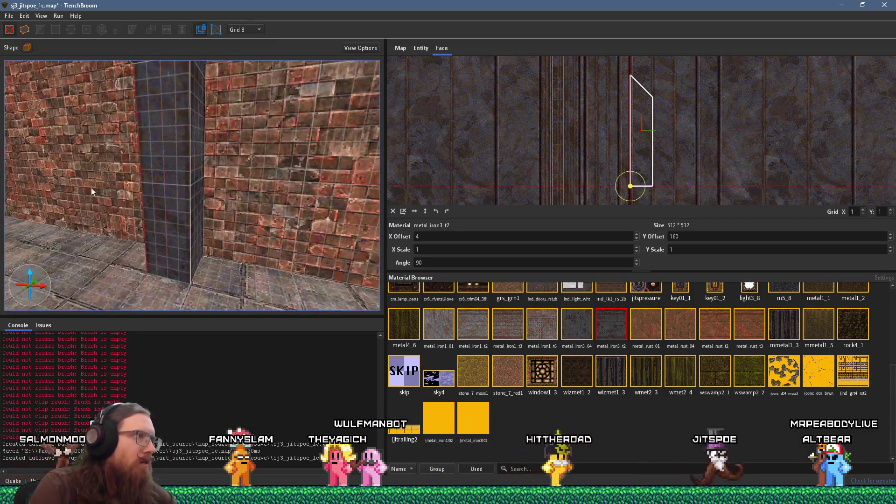
shift+click(196, 197)
mouse_move(200, 200)
mouse_down()
mouse_move(159, 181)
mouse_move(163, 190)
mouse_move(298, 161)
mouse_up()
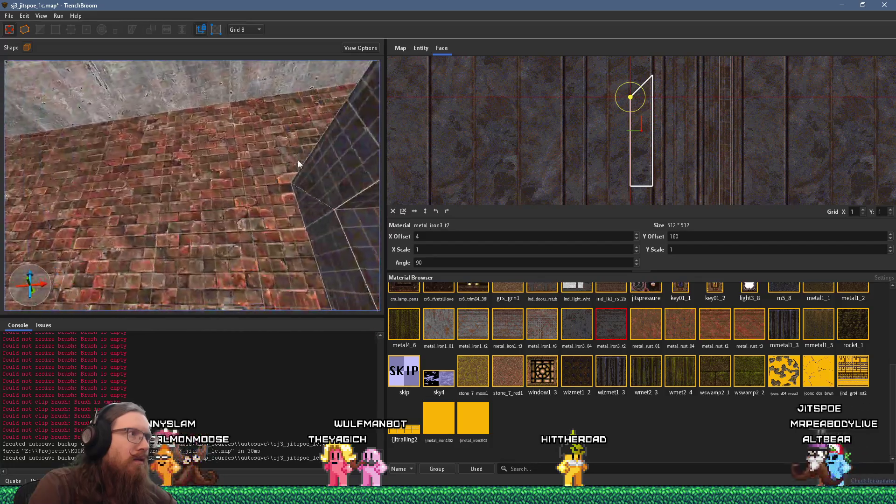
shift+click(346, 181)
mouse_move(346, 181)
mouse_down()
mouse_move(266, 166)
mouse_move(131, 187)
mouse_move(128, 208)
mouse_move(150, 255)
mouse_move(140, 272)
mouse_move(150, 226)
mouse_move(214, 229)
mouse_move(186, 177)
mouse_move(195, 200)
mouse_move(184, 207)
mouse_up()
shift+click(295, 162)
Draw a 40x40x64 stone_7_red1 brush in the corner by the doorway and extend its face left.
key(Escape)
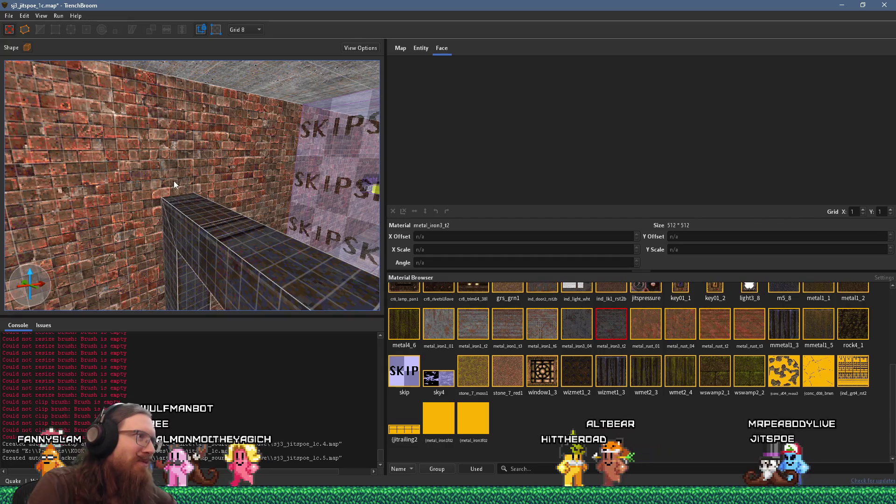
click(174, 182)
key(Escape)
mouse_move(195, 189)
mouse_down()
mouse_move(192, 116)
mouse_move(267, 176)
mouse_up()
drag(125, 157, 110, 147)
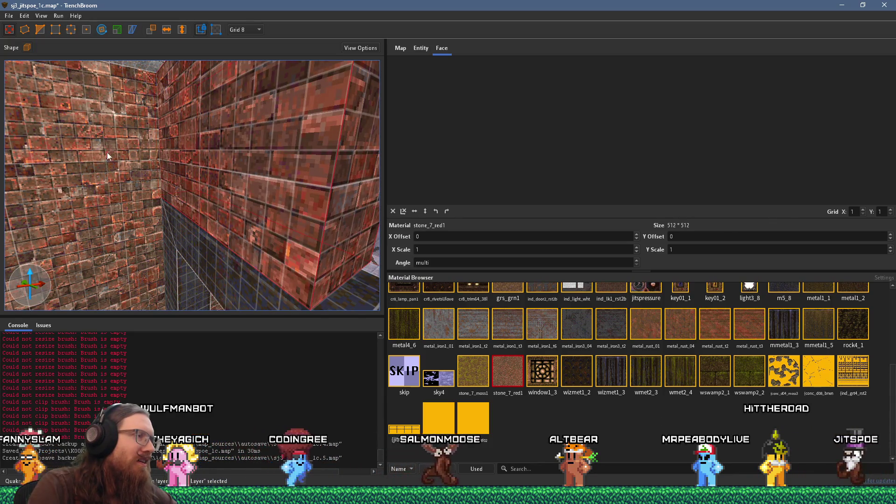
Select the cage-light brush, then switch to the func_detail_wall light fixture brush.
scroll(107, 152, down, 5)
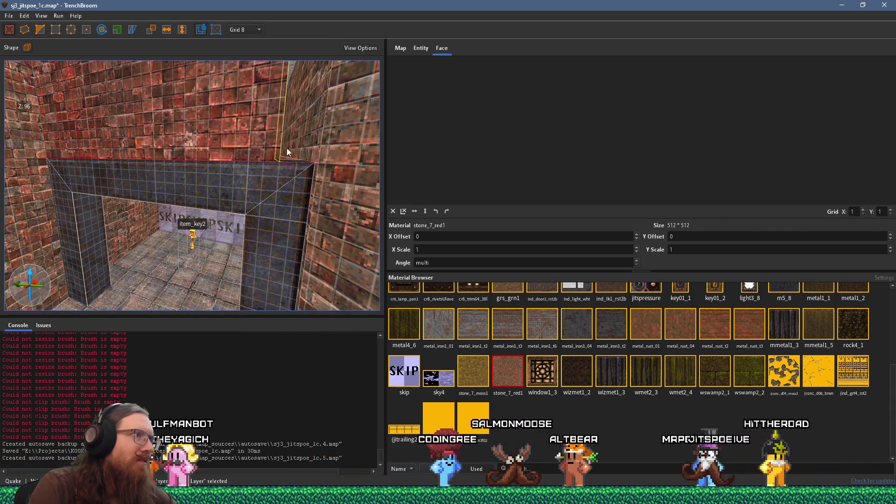
scroll(263, 187, up, 5)
scroll(197, 213, up, 10)
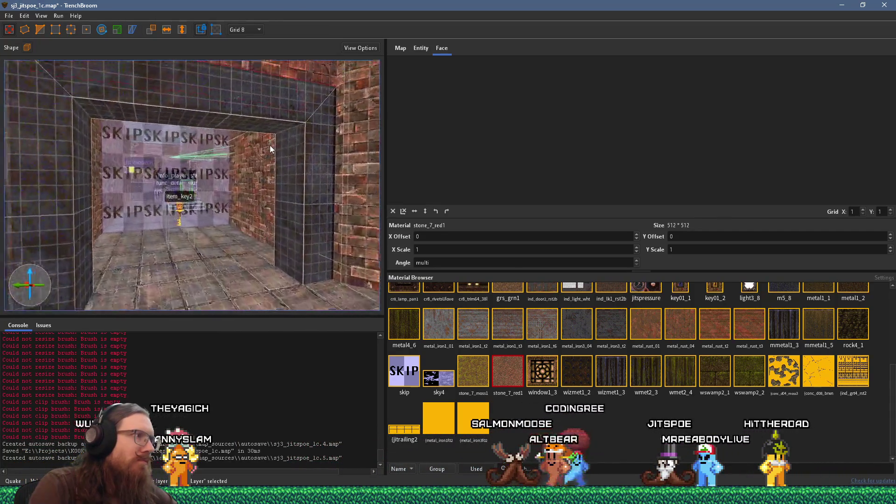
scroll(224, 218, up, 10)
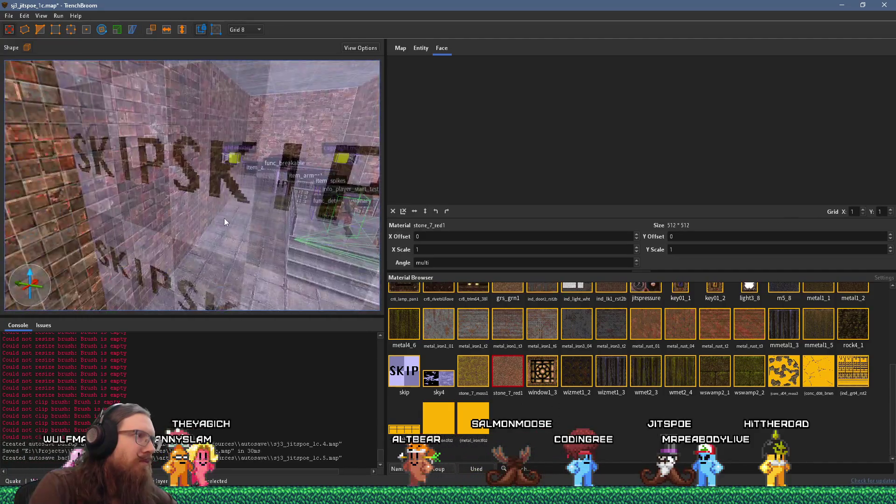
scroll(145, 200, down, 5)
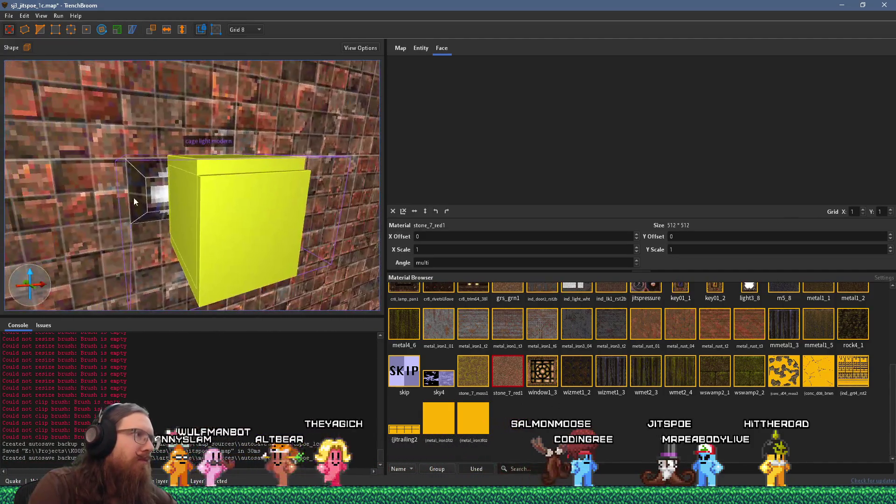
scroll(192, 219, up, 5)
key(Escape)
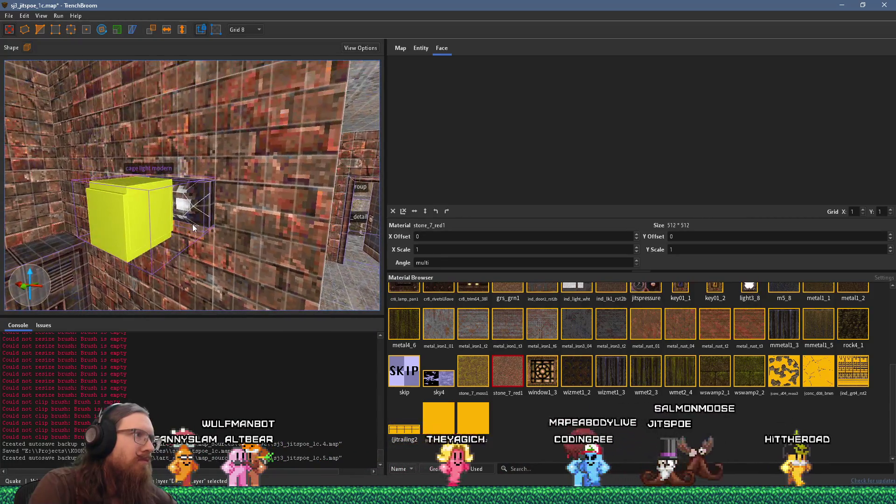
click(236, 190)
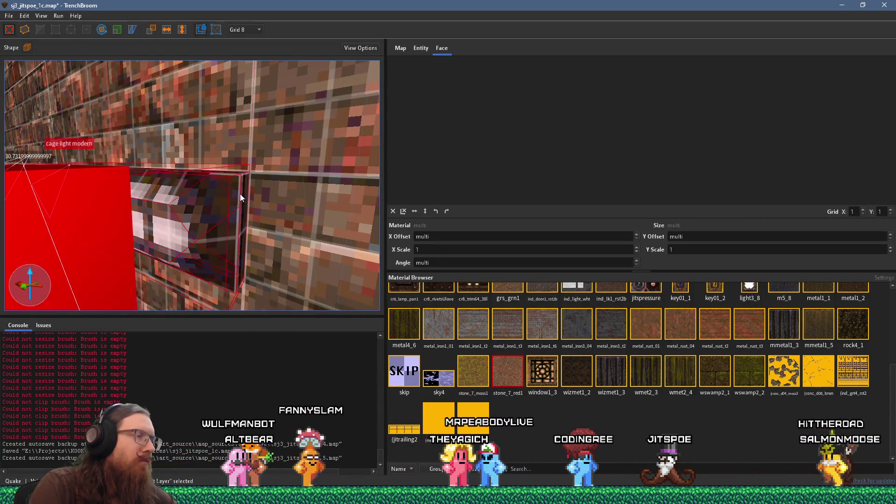
scroll(234, 204, up, 5)
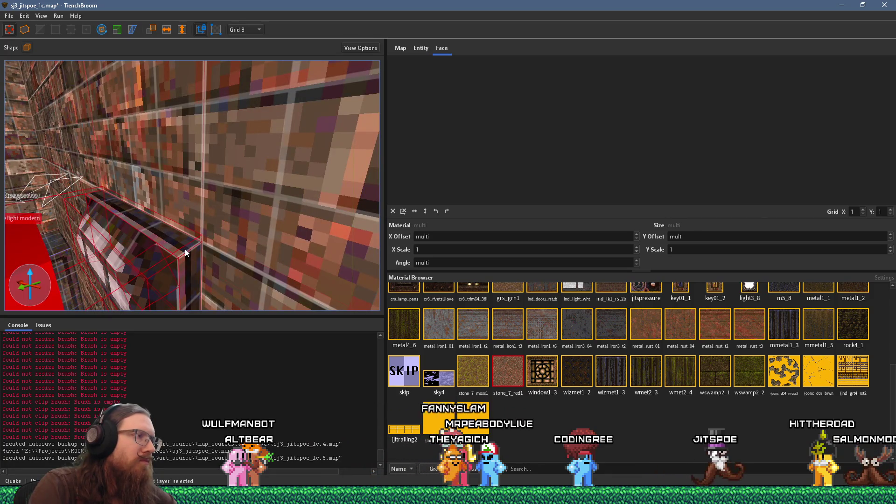
click(174, 261)
click(172, 262)
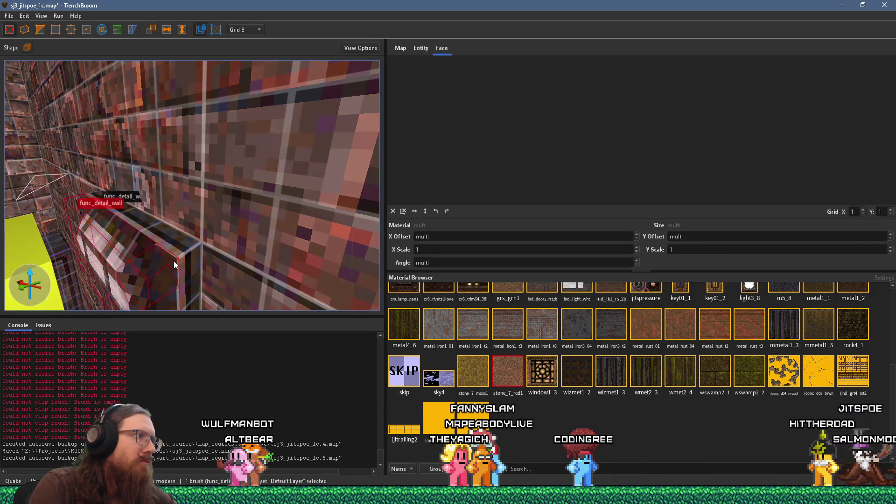
Zoom in on the func_detail_wall fixture beside the light and bring up the grid size choices.
scroll(174, 261, down, 5)
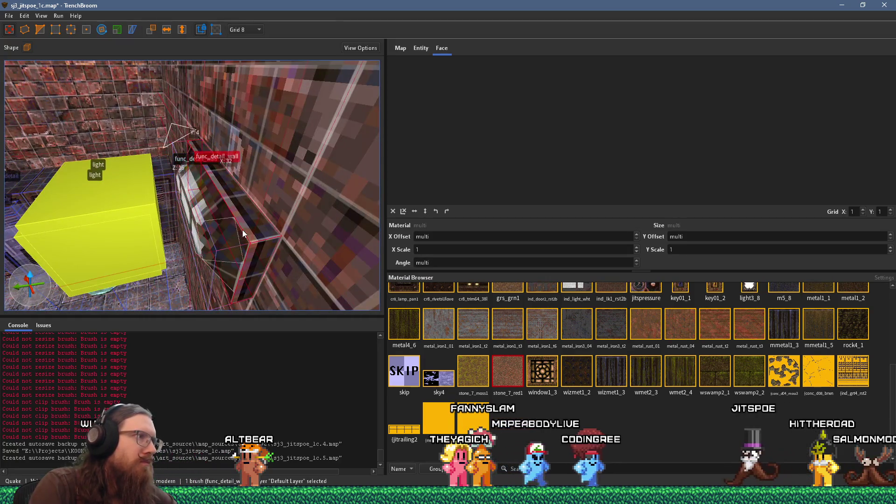
scroll(224, 240, down, 3)
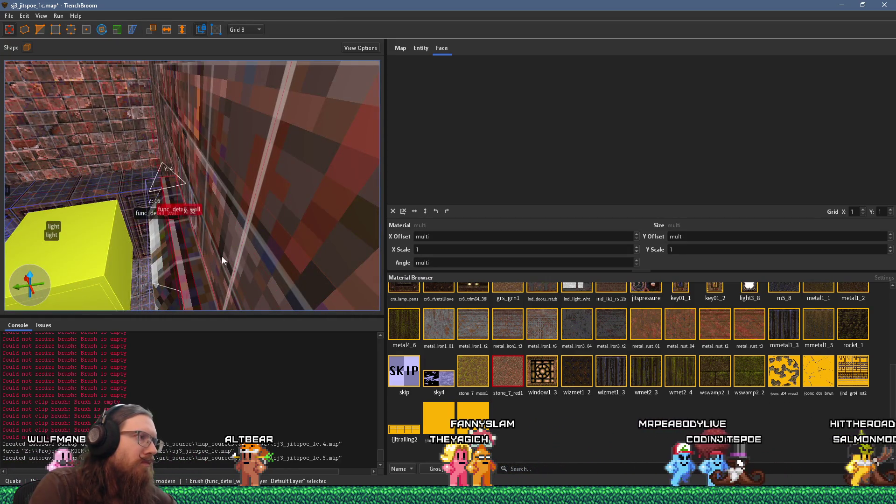
scroll(222, 256, down, 3)
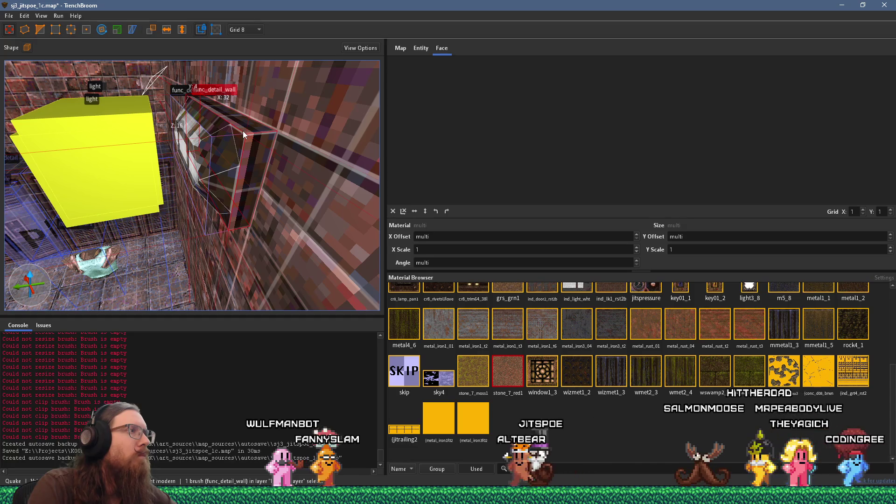
scroll(247, 147, up, 5)
scroll(256, 148, down, 10)
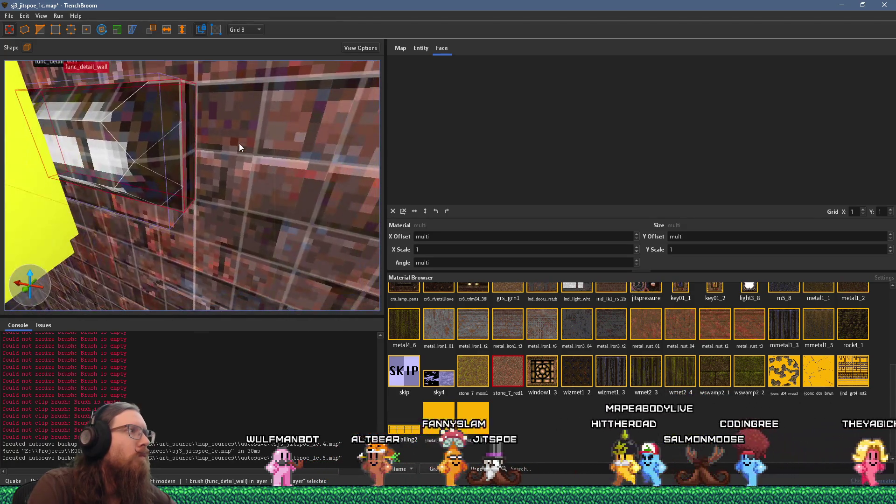
scroll(192, 179, down, 15)
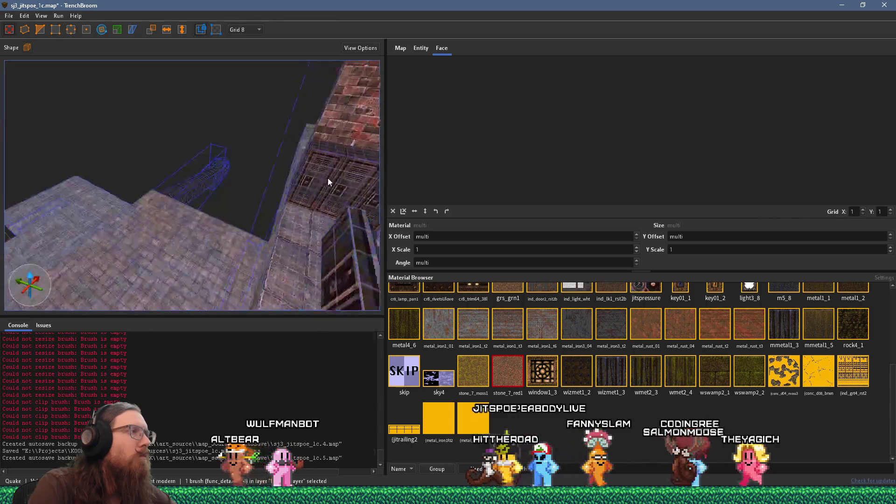
scroll(220, 187, up, 15)
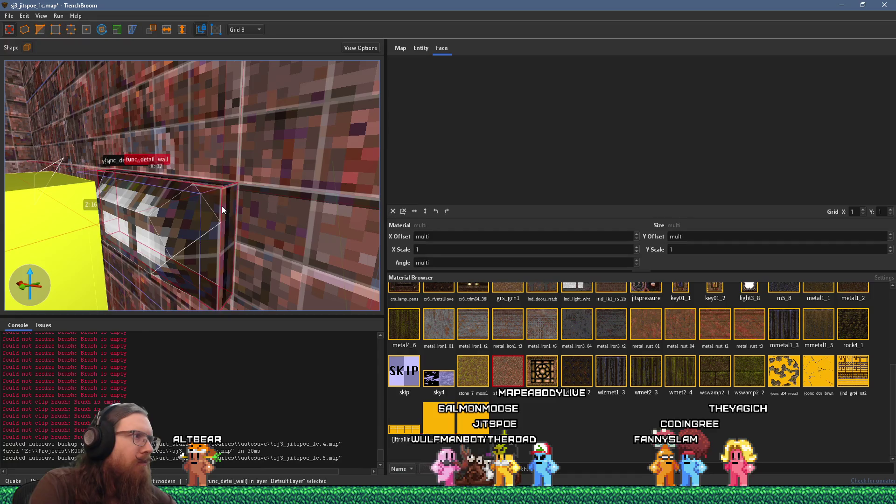
click(232, 29)
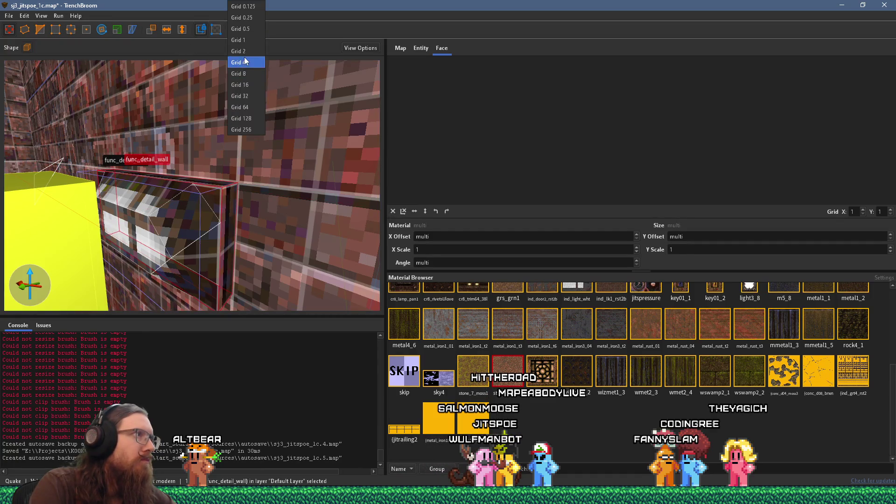
Set the grid to 1 and drag the fixture's corner edge and lower vertices inward to bevel them.
click(245, 43)
click(45, 29)
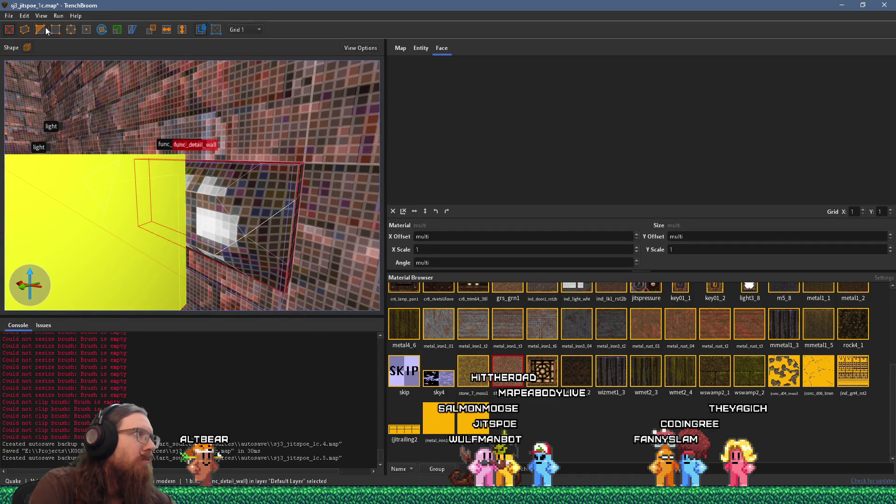
mouse_move(262, 166)
mouse_down()
mouse_move(296, 200)
mouse_move(293, 215)
mouse_move(306, 197)
mouse_up()
mouse_move(267, 113)
mouse_down()
mouse_move(238, 146)
mouse_move(149, 154)
mouse_move(205, 149)
mouse_move(195, 152)
mouse_up()
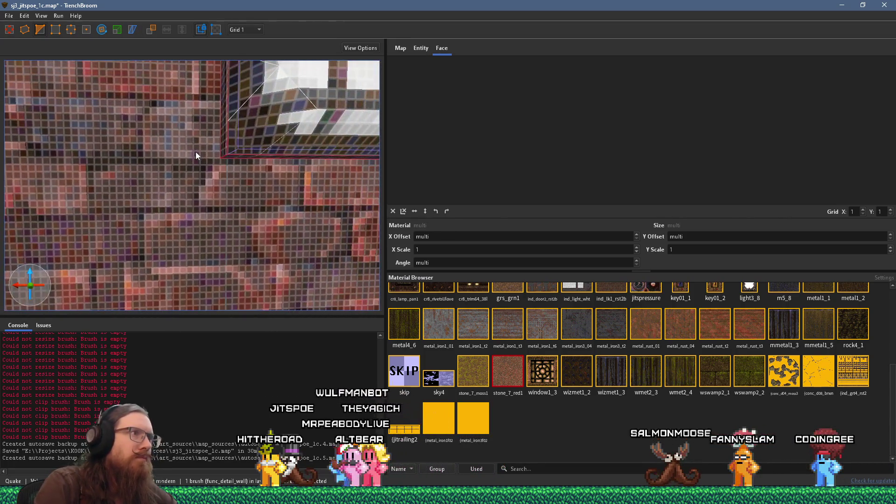
mouse_move(257, 153)
mouse_down()
mouse_move(228, 124)
mouse_move(249, 195)
mouse_move(269, 175)
mouse_move(262, 172)
mouse_up()
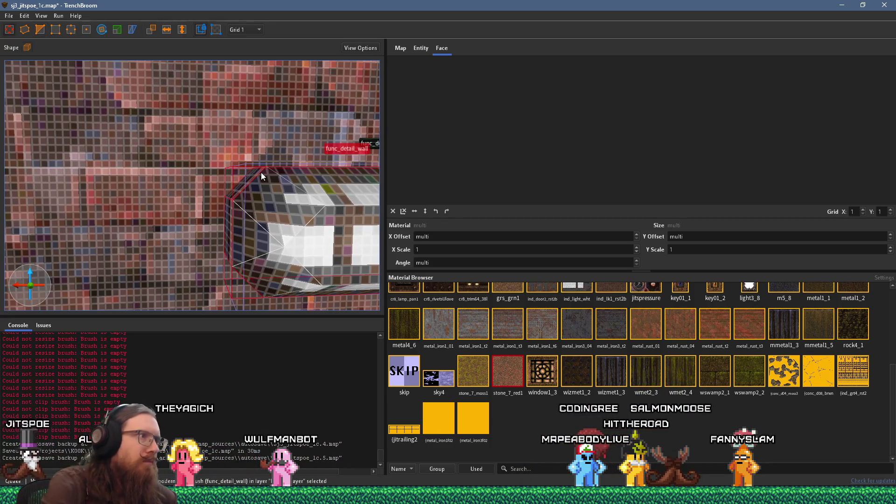
key(Escape)
key(Escape)
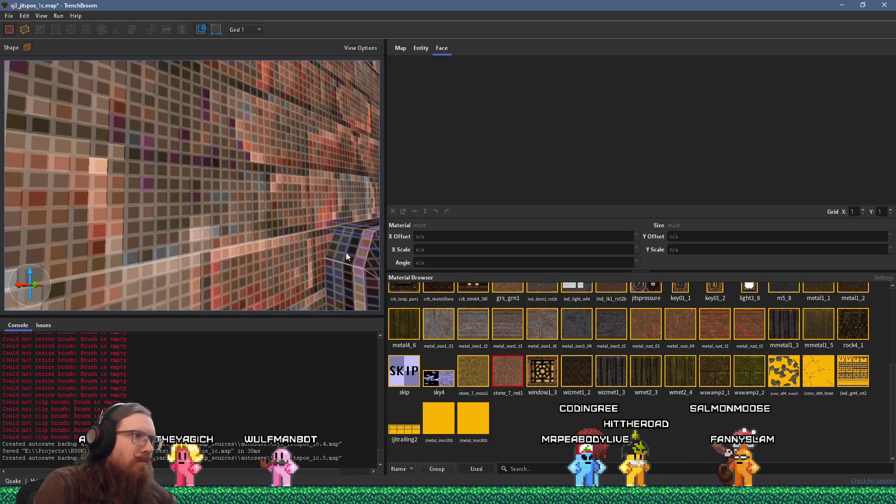
Select the bevelled fixture's ind_light_wht face (X 239.000015, Y -28, angle 180).
scroll(327, 254, down, 3)
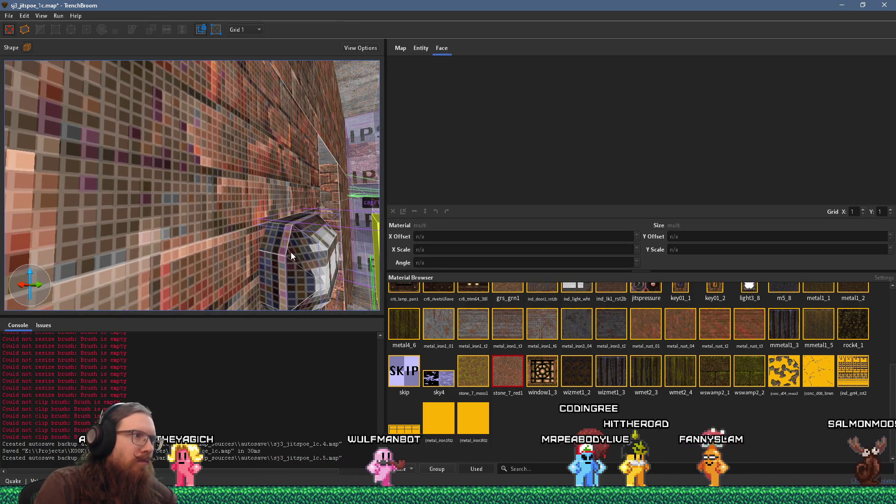
click(276, 244)
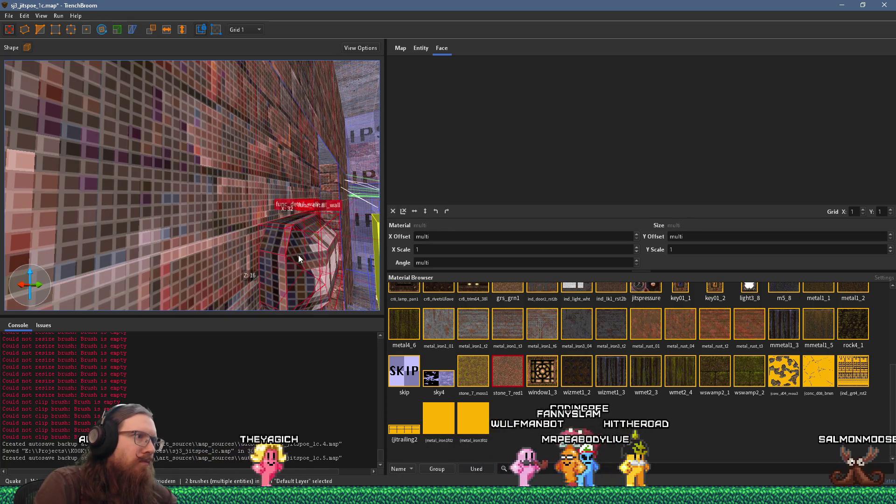
scroll(301, 256, up, 3)
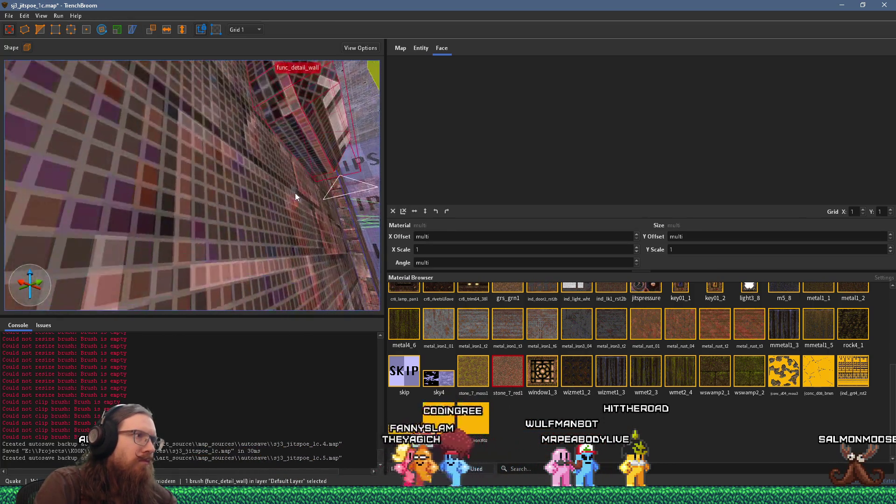
shift+click(285, 120)
mouse_move(294, 116)
mouse_down()
mouse_move(251, 136)
mouse_move(178, 120)
mouse_move(153, 132)
mouse_up()
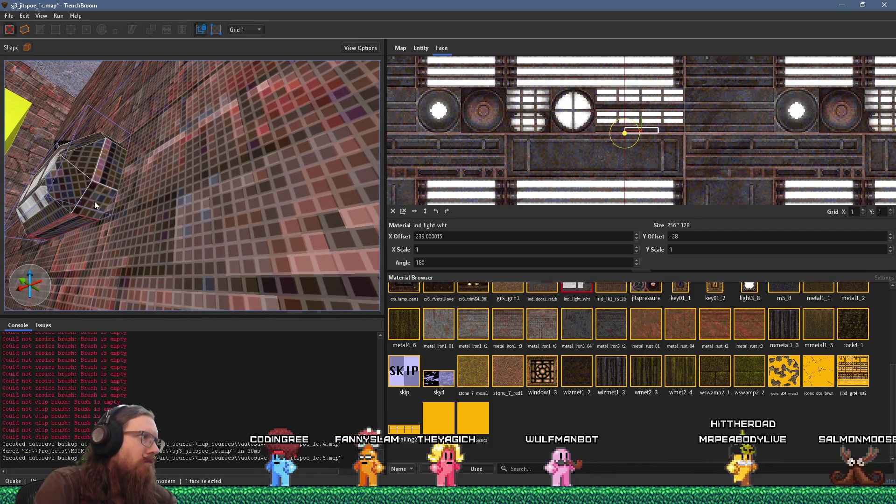
Turn the view along the wall, briefly selecting the func_detail_wall fixture brush.
mouse_move(117, 177)
mouse_down()
mouse_move(135, 163)
mouse_move(134, 203)
mouse_up()
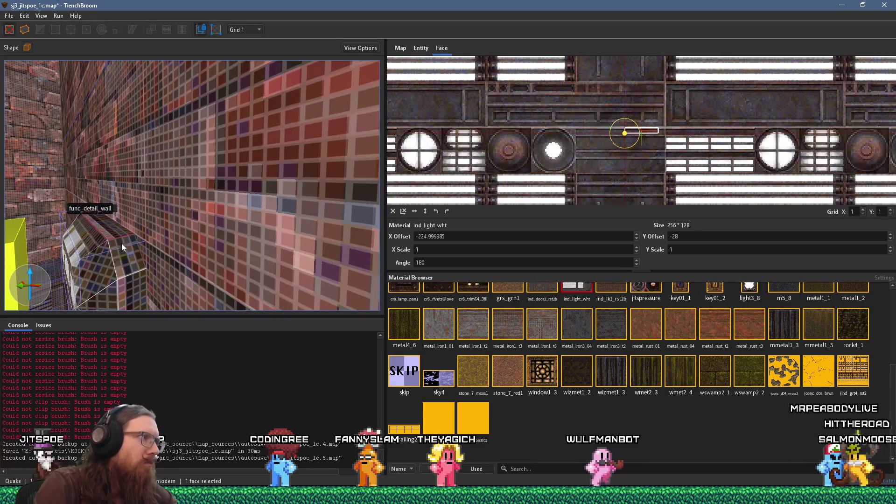
click(130, 253)
mouse_move(129, 257)
mouse_down()
mouse_move(79, 256)
mouse_move(172, 220)
mouse_move(107, 212)
mouse_move(150, 239)
mouse_move(163, 261)
mouse_move(166, 195)
mouse_move(281, 200)
mouse_move(243, 222)
mouse_move(225, 161)
mouse_up()
key(Escape)
Select the cage light and bring up its context menu with Group Selected Objects.
click(186, 197)
scroll(163, 252, up, 3)
click(166, 195)
key(Escape)
click(222, 151)
right_click(222, 150)
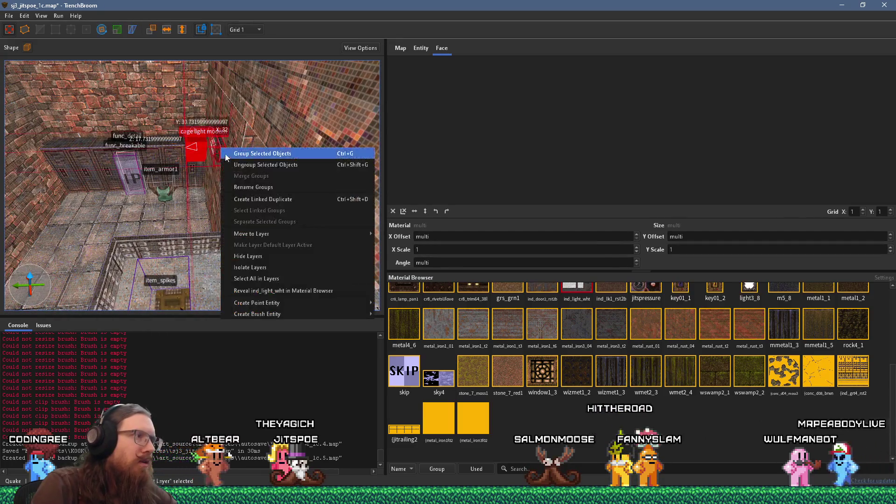
Set the grid back to 16 and move the cage light beside the left wall.
click(262, 154)
click(247, 29)
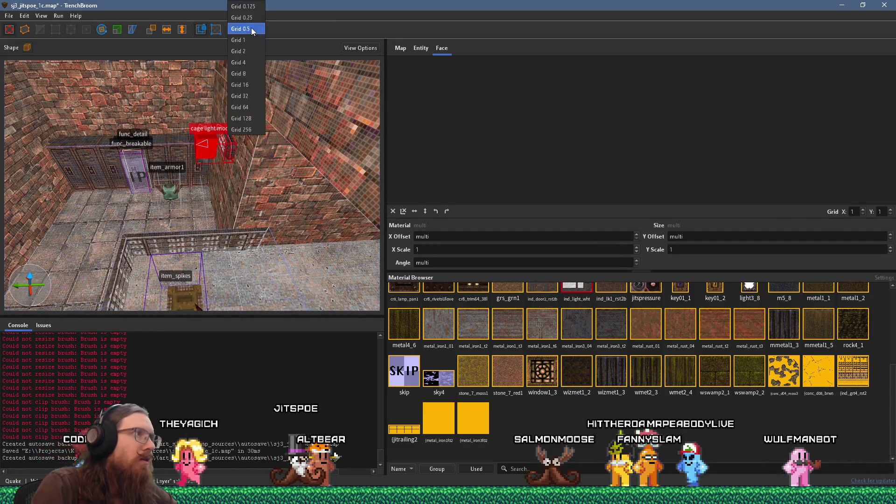
click(252, 84)
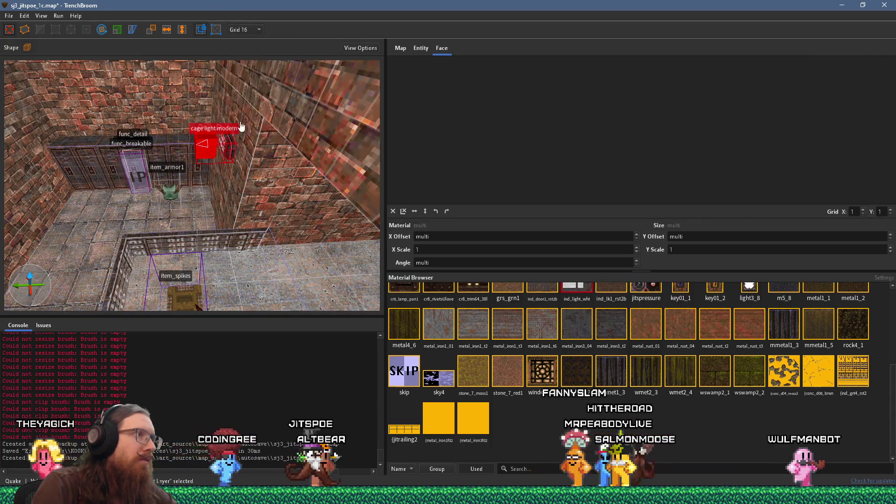
right_click(229, 139)
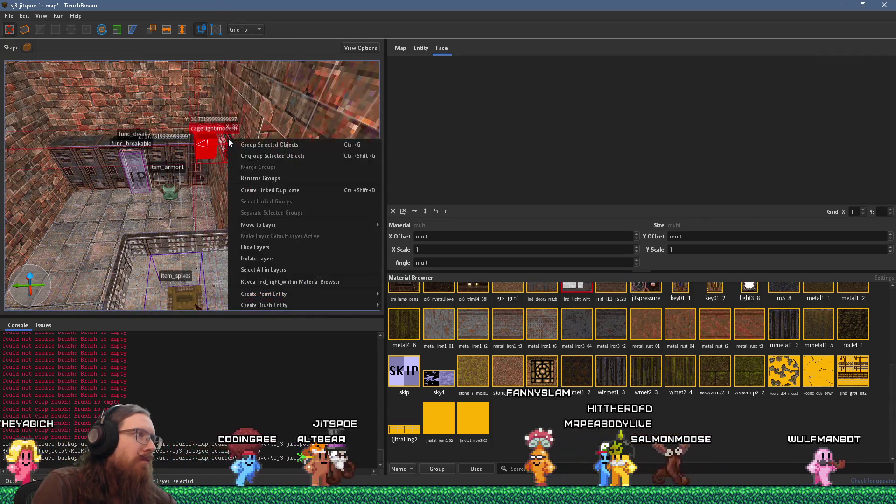
click(309, 190)
drag(359, 167, 96, 178)
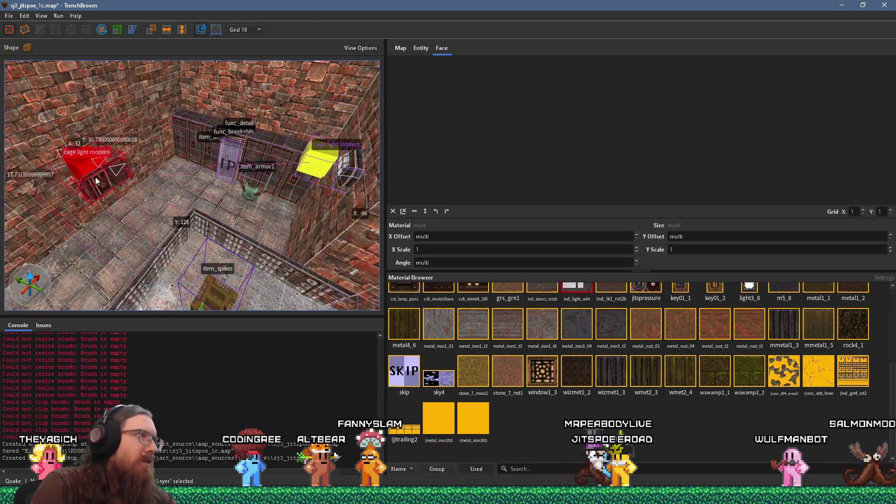
Rotate the cage light to 165 degrees and slide it further right by the SKIP wall.
key(a)
click(102, 30)
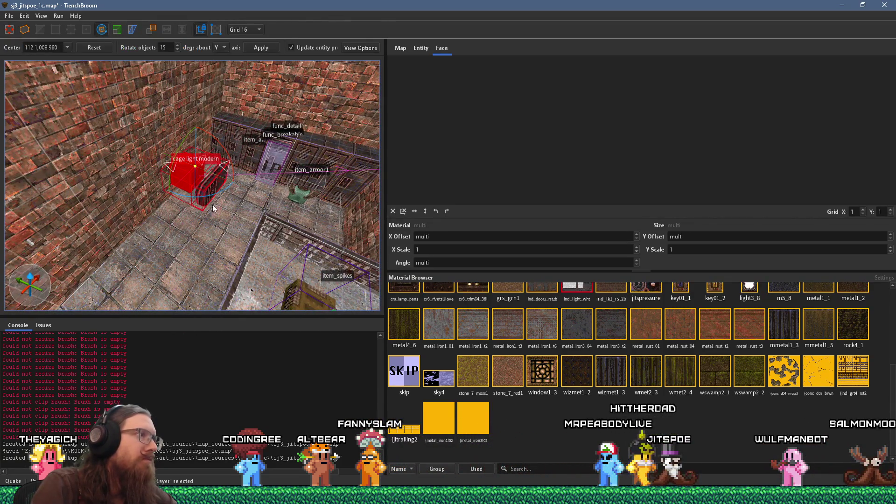
mouse_move(217, 192)
mouse_down()
mouse_move(246, 110)
mouse_move(181, 114)
mouse_move(164, 131)
mouse_up()
mouse_move(173, 195)
mouse_down()
mouse_move(125, 175)
mouse_move(153, 144)
mouse_move(203, 143)
mouse_move(47, 56)
mouse_up()
key(r)
mouse_move(256, 156)
mouse_down()
mouse_move(335, 152)
mouse_move(252, 192)
mouse_move(262, 152)
mouse_move(187, 178)
mouse_move(208, 164)
mouse_move(60, 150)
mouse_move(199, 152)
mouse_move(127, 159)
mouse_up()
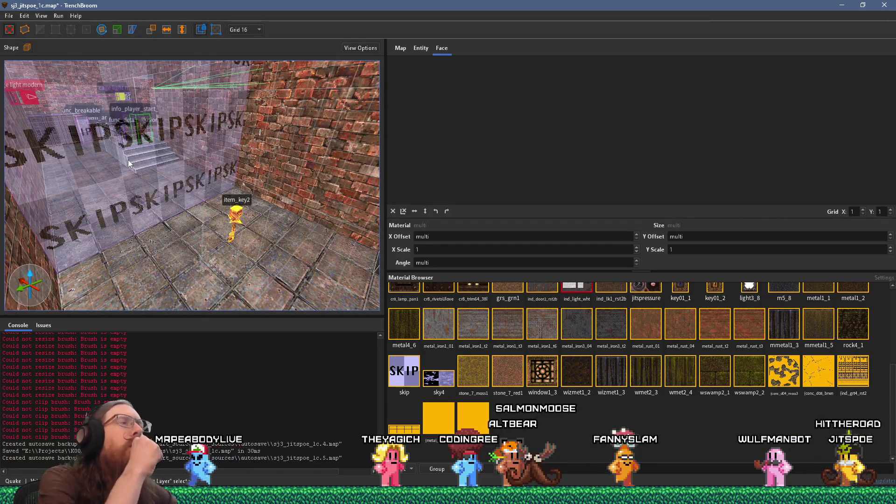
Turn the yellow cage light 180 degrees with the Rotate tool.
key(d)
key(Escape)
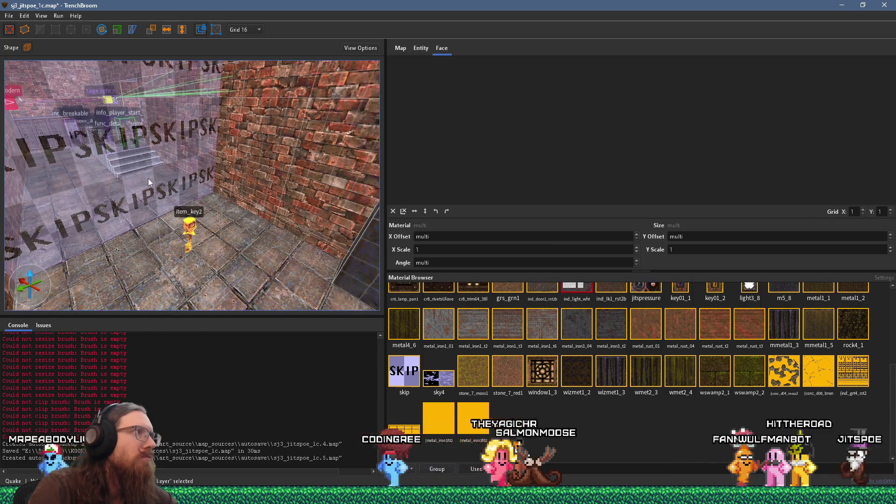
mouse_move(206, 186)
mouse_down()
mouse_move(172, 186)
mouse_move(195, 189)
mouse_move(303, 146)
mouse_move(292, 135)
mouse_move(57, 251)
mouse_move(21, 240)
mouse_move(145, 248)
mouse_move(93, 201)
mouse_move(117, 167)
mouse_move(74, 140)
mouse_move(257, 314)
mouse_move(232, 294)
mouse_move(219, 239)
mouse_move(231, 240)
mouse_move(154, 160)
mouse_move(234, 212)
mouse_move(226, 206)
mouse_move(204, 238)
mouse_move(169, 155)
mouse_up()
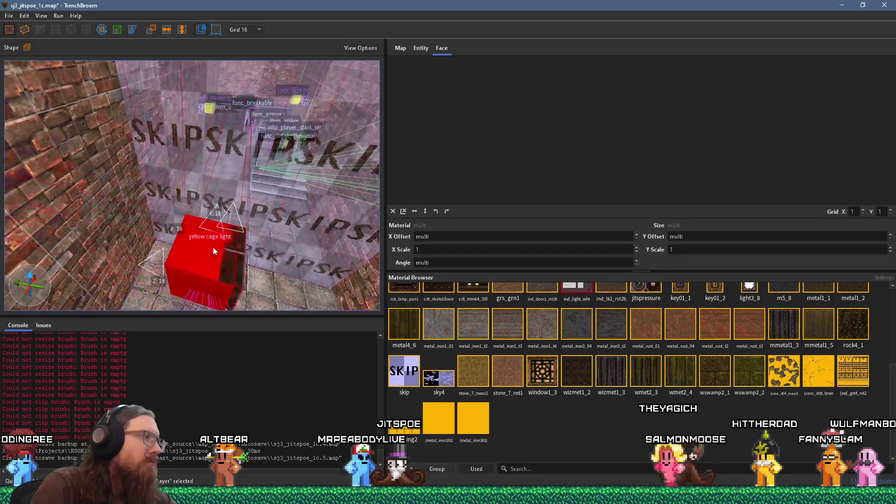
click(101, 29)
mouse_move(181, 209)
mouse_down()
mouse_move(138, 133)
mouse_move(122, 159)
mouse_up()
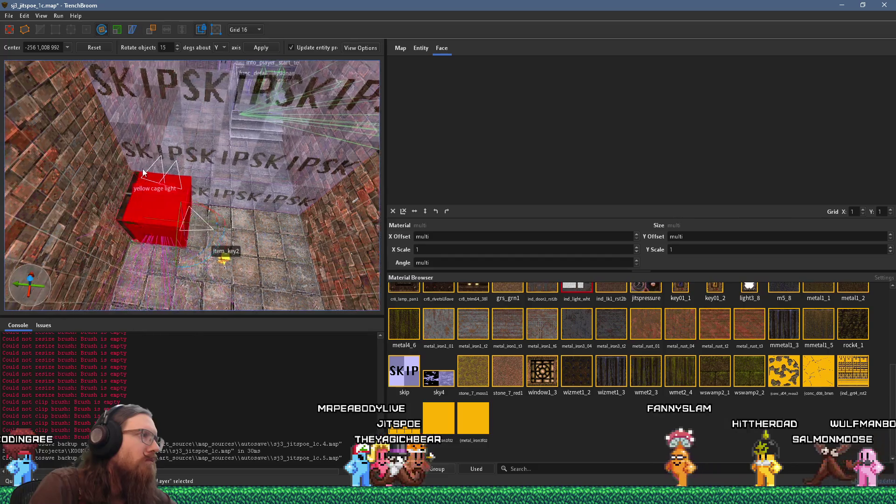
key(r)
Look across the SKIP wall toward item_key2 on the back wall and clear the selection.
mouse_move(172, 142)
mouse_down()
mouse_move(93, 55)
mouse_move(117, 133)
mouse_move(189, 255)
mouse_move(164, 189)
mouse_move(237, 279)
mouse_move(222, 231)
mouse_move(284, 292)
mouse_up()
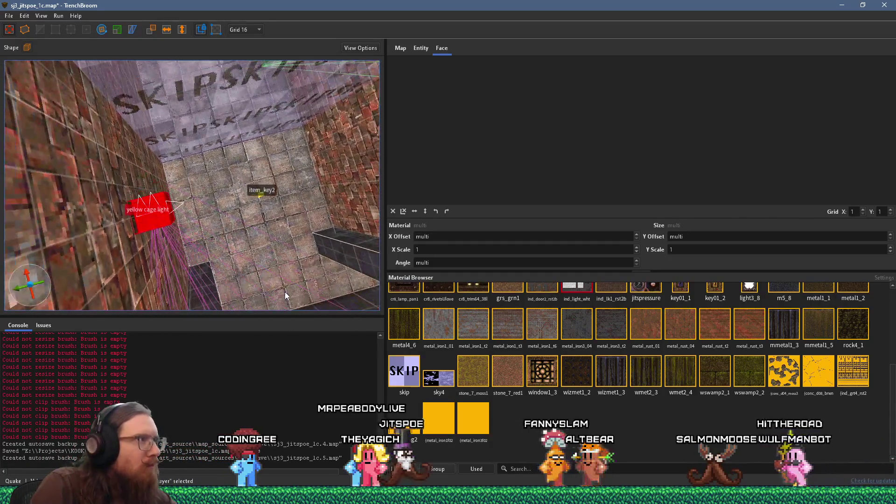
mouse_move(126, 202)
mouse_down()
mouse_move(214, 220)
mouse_move(184, 229)
mouse_move(164, 194)
mouse_move(187, 233)
mouse_move(180, 110)
mouse_move(172, 224)
mouse_up()
key(Escape)
scroll(191, 189, up, 5)
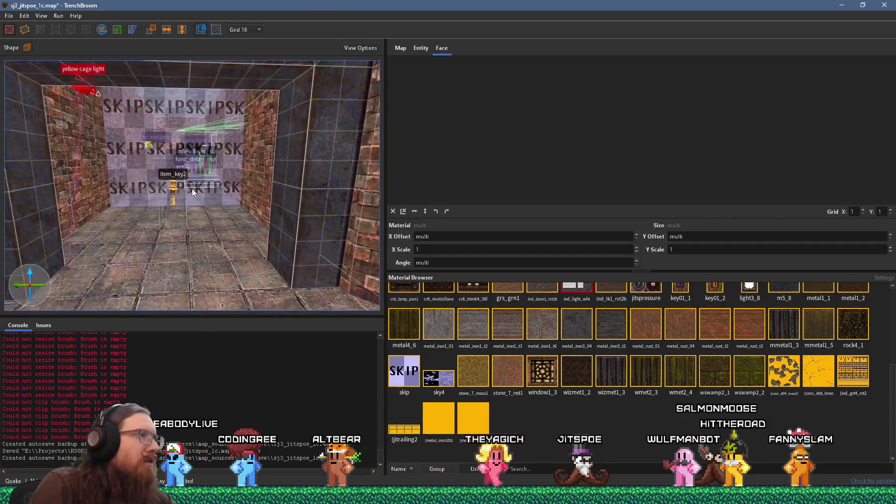
Try metal_iron3_04 on the right-hand corridor wall face, then revert it to metal_iron3_t2.
shift+click(333, 222)
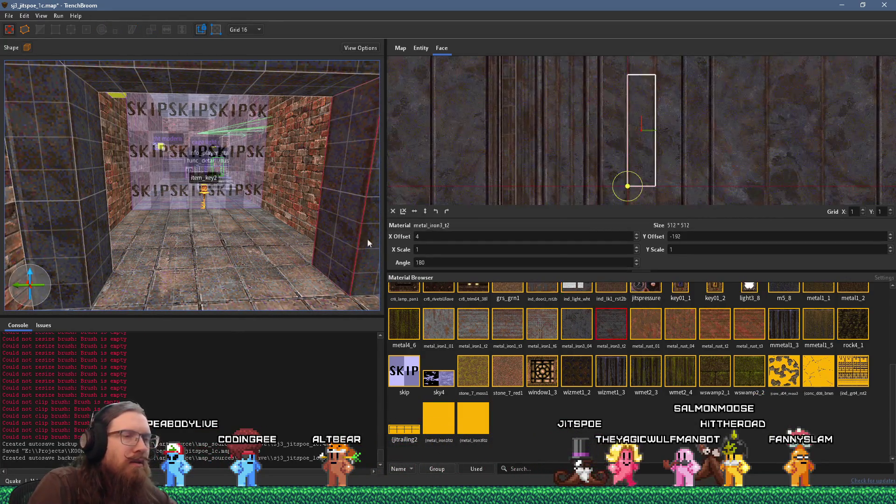
click(587, 316)
click(605, 320)
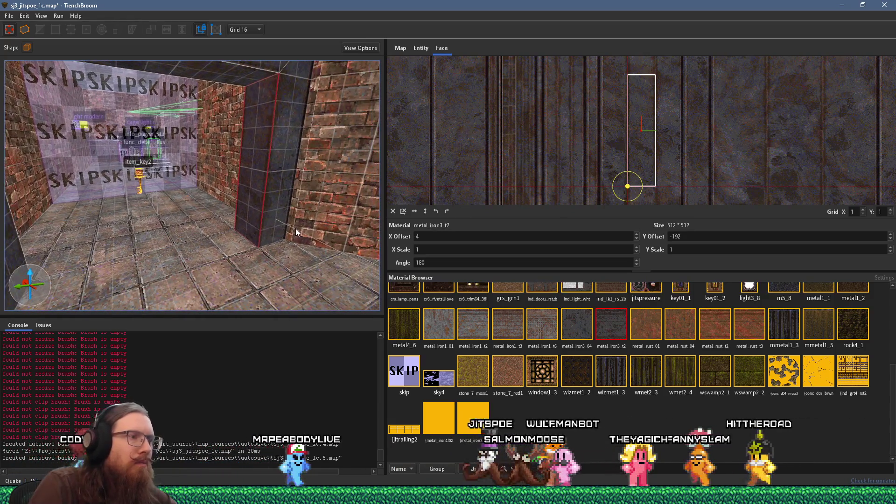
key(Escape)
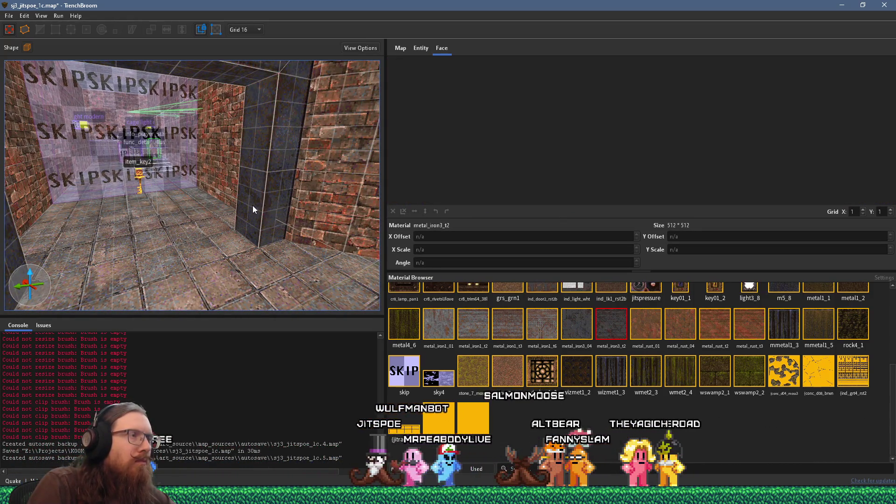
Pick up the wall's metal_iron3_t2 material and draw a tall thin pillar on the corridor floor.
scroll(253, 209, down, 5)
scroll(229, 205, up, 5)
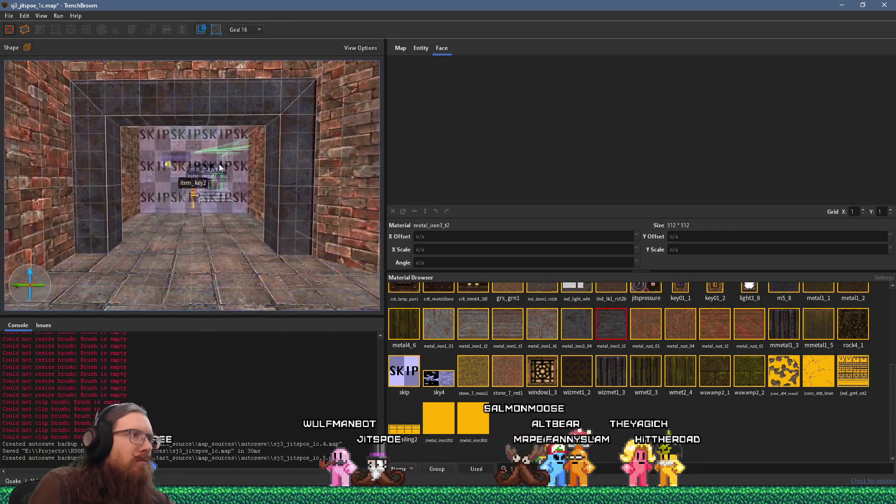
mouse_move(213, 171)
mouse_down()
mouse_move(231, 239)
mouse_move(231, 172)
mouse_move(213, 215)
mouse_move(214, 192)
mouse_move(226, 239)
mouse_move(154, 216)
mouse_up()
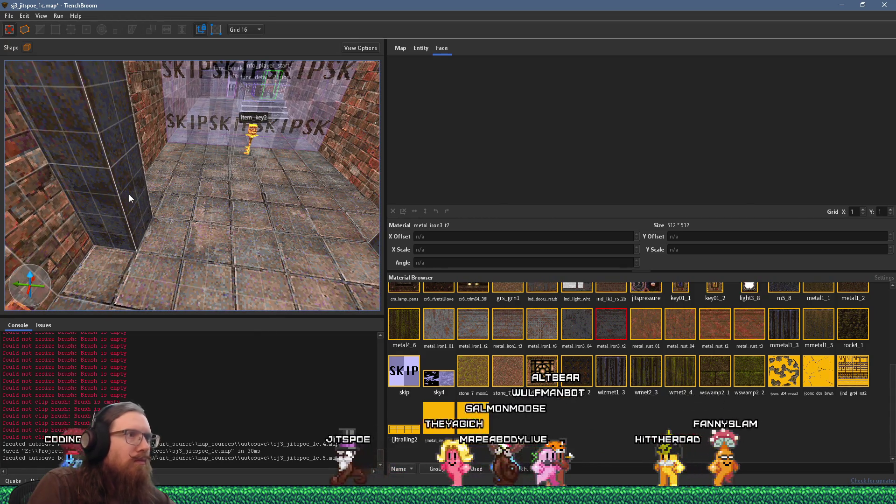
shift+click(130, 194)
key(Escape)
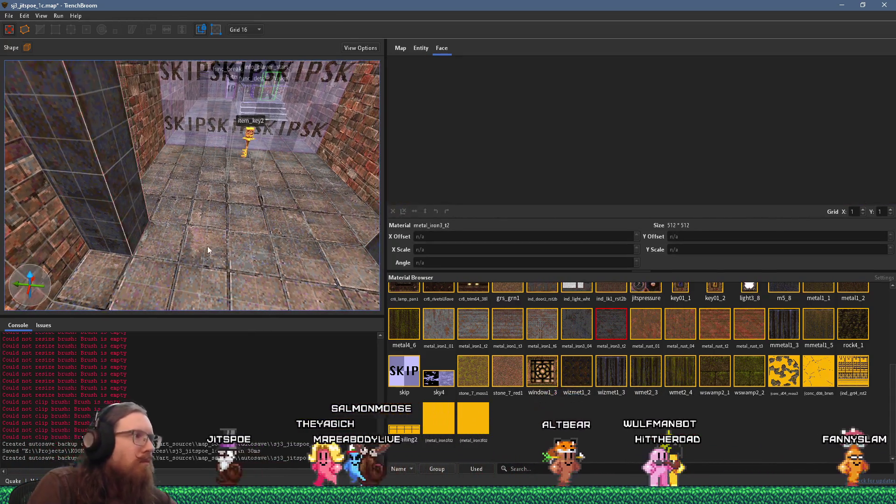
mouse_move(215, 245)
mouse_down()
mouse_move(220, 265)
mouse_move(241, 164)
mouse_up()
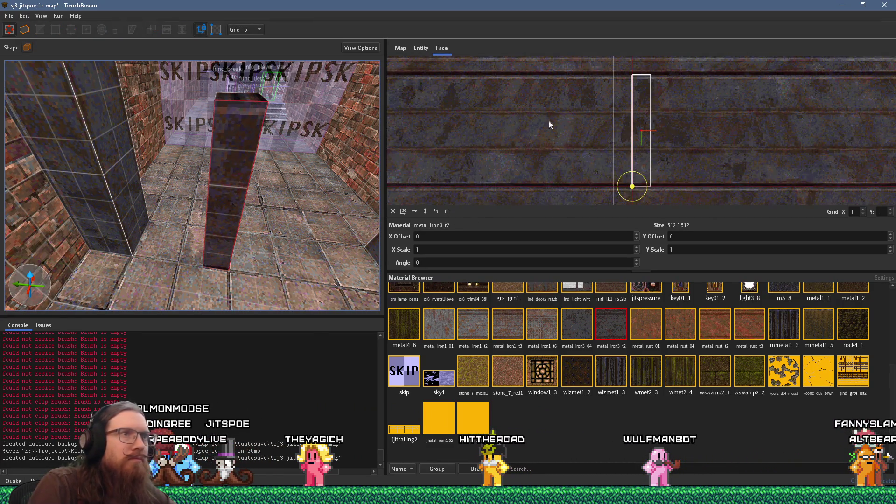
Rotate the pillar face texture to -90 degrees and slide it along the face.
click(447, 211)
scroll(686, 154, up, 2)
mouse_move(685, 153)
mouse_down()
mouse_move(710, 155)
mouse_move(673, 152)
mouse_up()
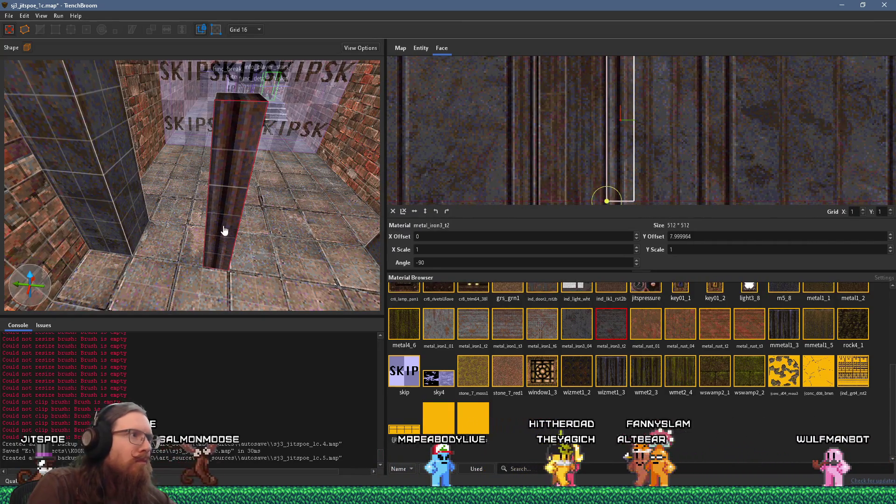
click(242, 219)
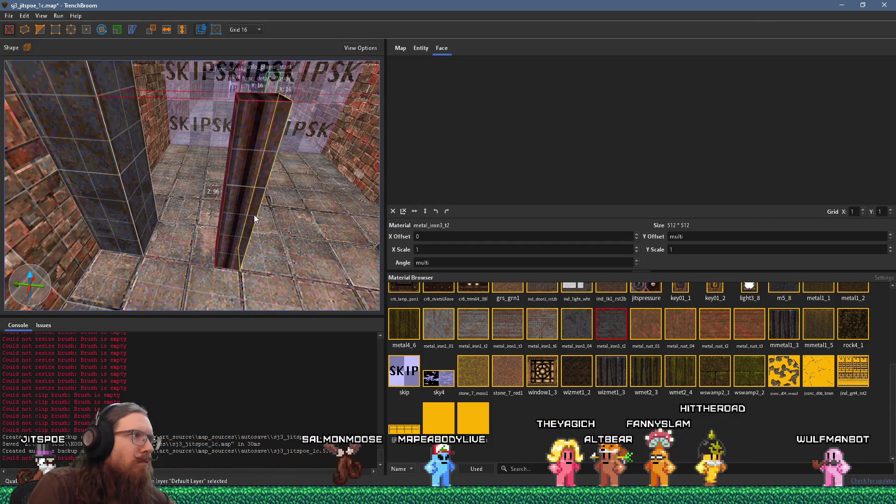
mouse_move(240, 196)
mouse_down()
mouse_move(268, 208)
mouse_move(185, 220)
mouse_move(196, 206)
mouse_move(226, 207)
mouse_up()
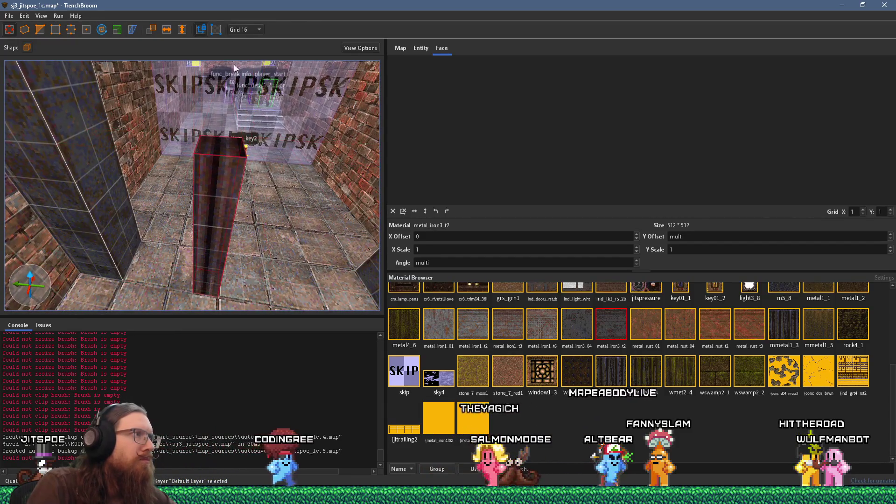
Set the grid to 4 and nudge the pillar face texture by one unit.
click(243, 29)
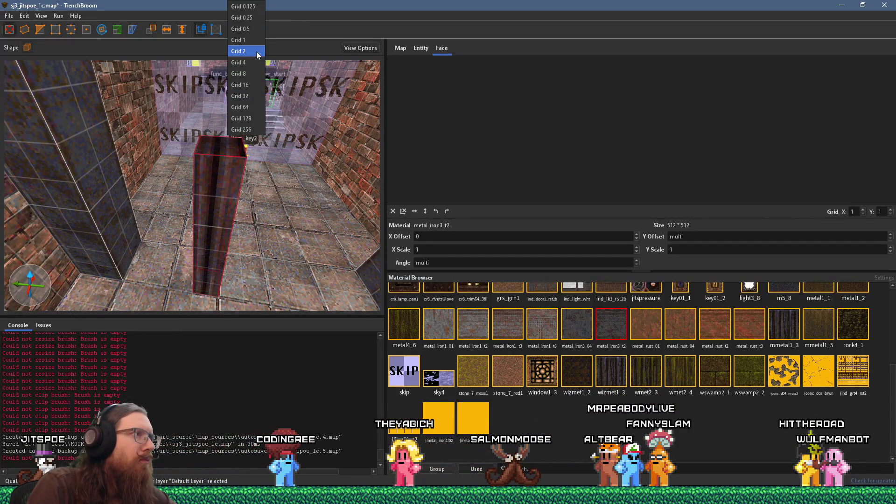
click(243, 62)
mouse_move(267, 244)
mouse_down()
mouse_move(220, 239)
mouse_move(150, 191)
mouse_move(179, 211)
mouse_move(236, 225)
mouse_move(210, 228)
mouse_move(189, 244)
mouse_move(206, 239)
mouse_move(268, 205)
mouse_move(315, 132)
mouse_up()
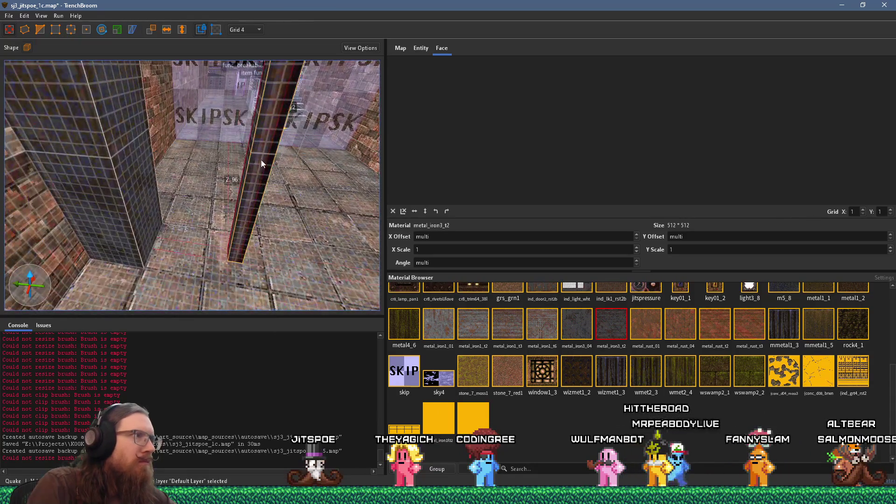
shift+click(261, 160)
scroll(670, 138, up, 3)
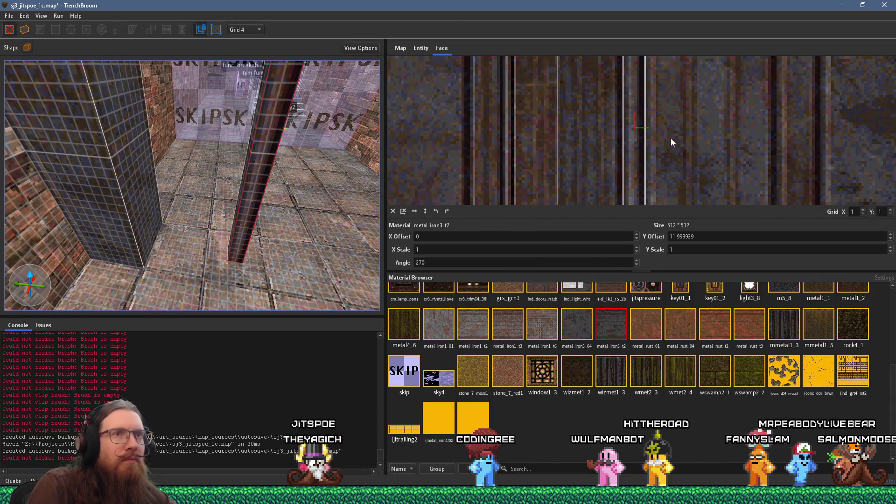
drag(674, 140, 677, 139)
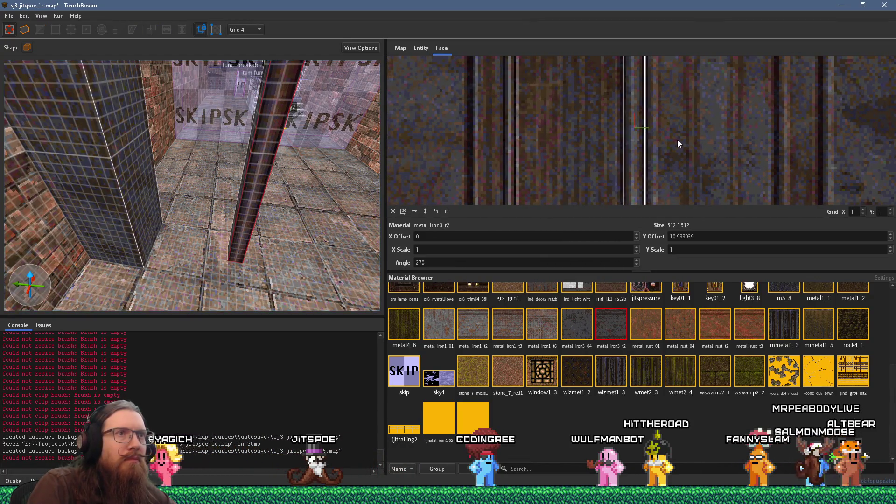
Alt-drag a duplicate pillar 12 units beside the original and switch to vertex editing.
key(w)
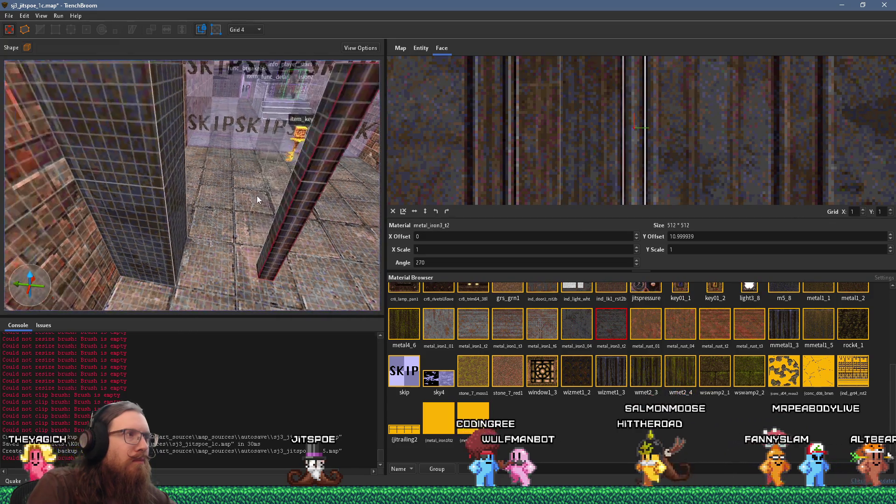
key(w)
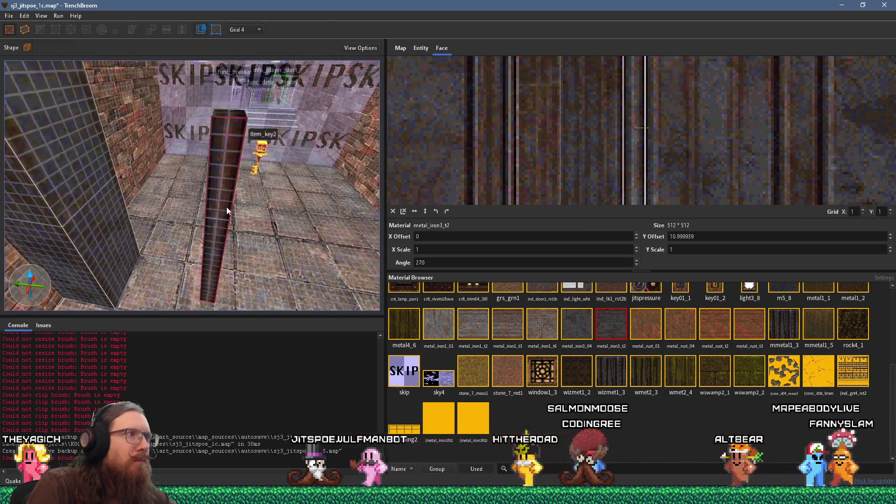
click(202, 246)
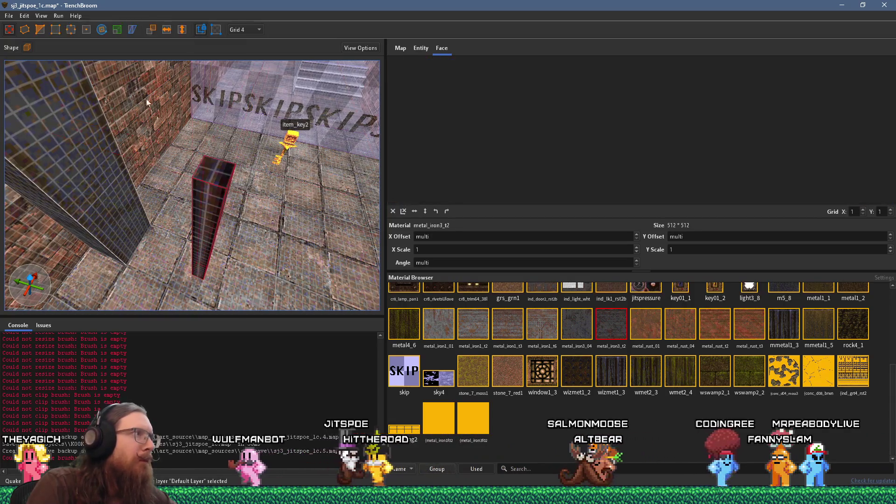
key(w)
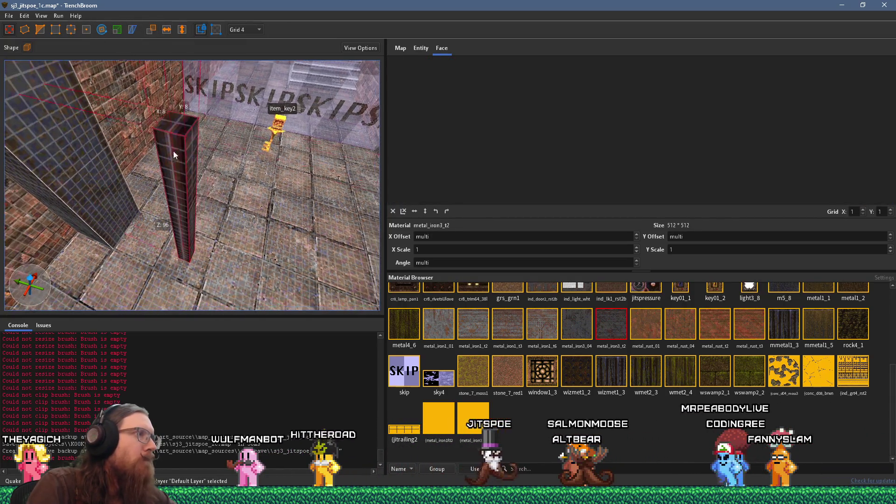
mouse_move(174, 124)
mouse_down()
mouse_move(236, 142)
mouse_move(211, 91)
mouse_up()
scroll(226, 137, up, 5)
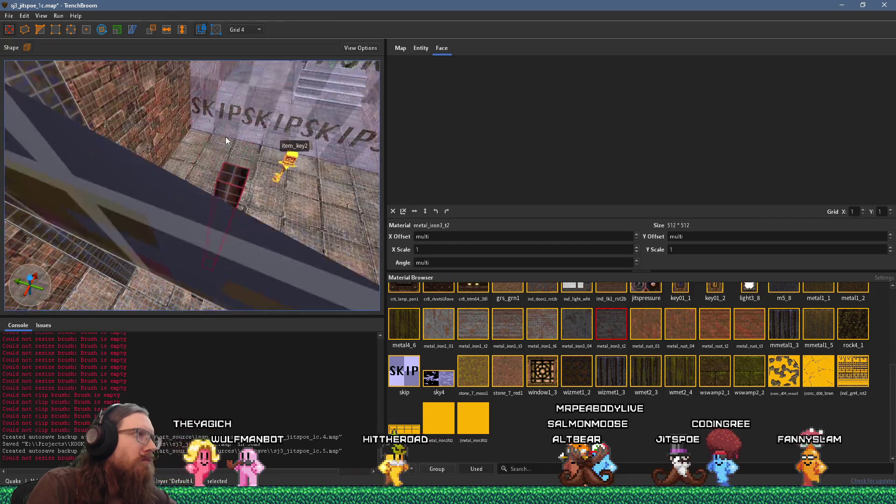
click(40, 30)
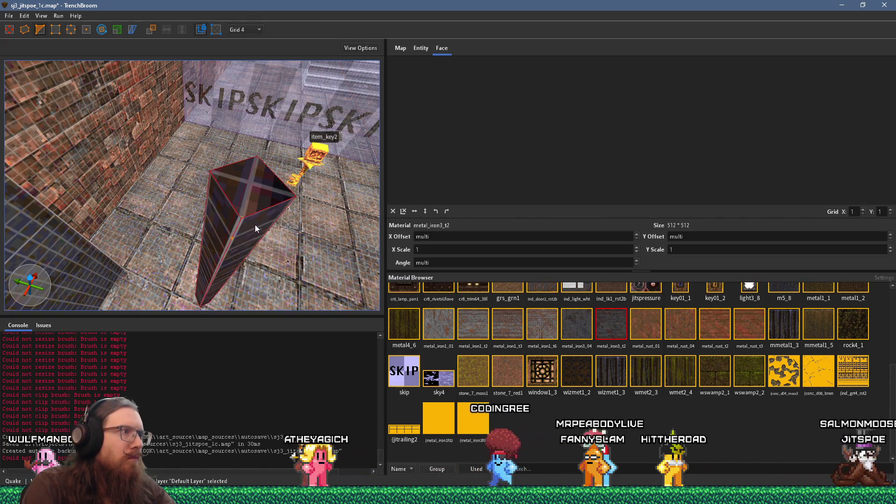
Select the front pillar's face, pan the texture alignment view, and exit the clip tool.
drag(255, 225, 258, 200)
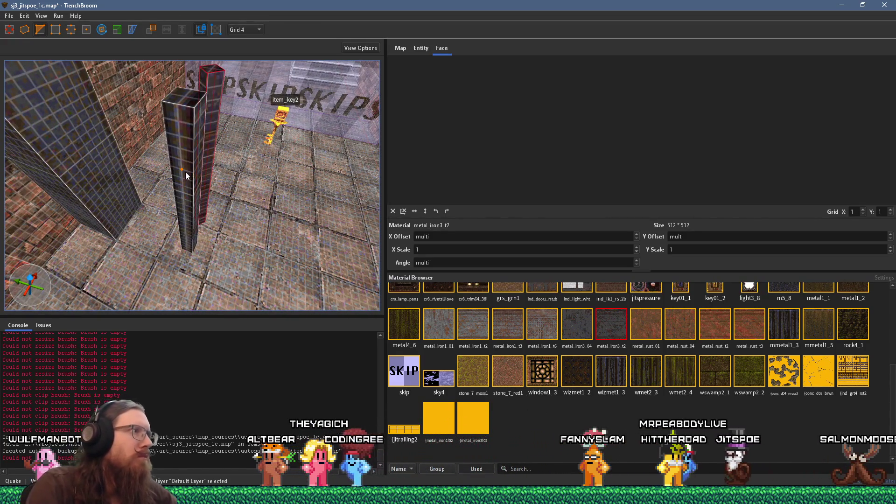
shift+click(186, 172)
scroll(252, 177, up, 5)
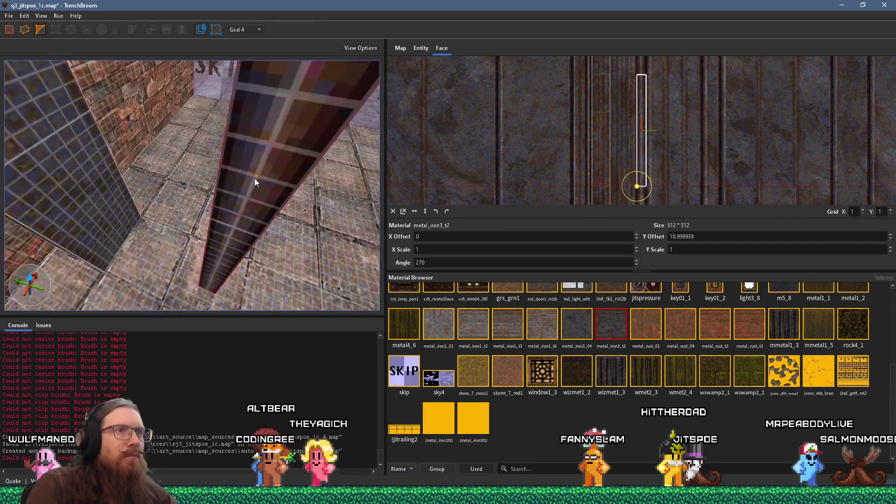
scroll(253, 176, down, 2)
mouse_move(592, 149)
mouse_down()
mouse_move(579, 170)
mouse_move(458, 248)
mouse_move(455, 161)
mouse_move(276, 216)
mouse_move(356, 208)
mouse_up()
scroll(232, 220, down, 3)
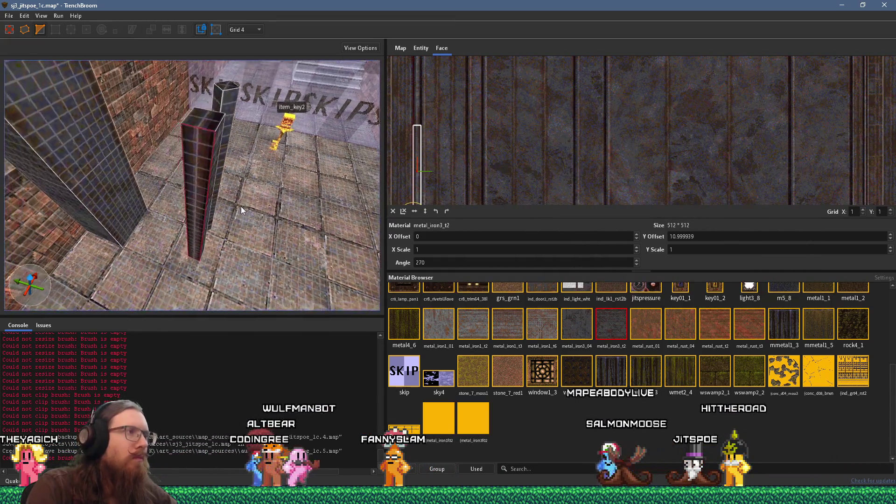
key(Escape)
Inspect another face of the pillar, then clear the face selection.
scroll(241, 209, up, 3)
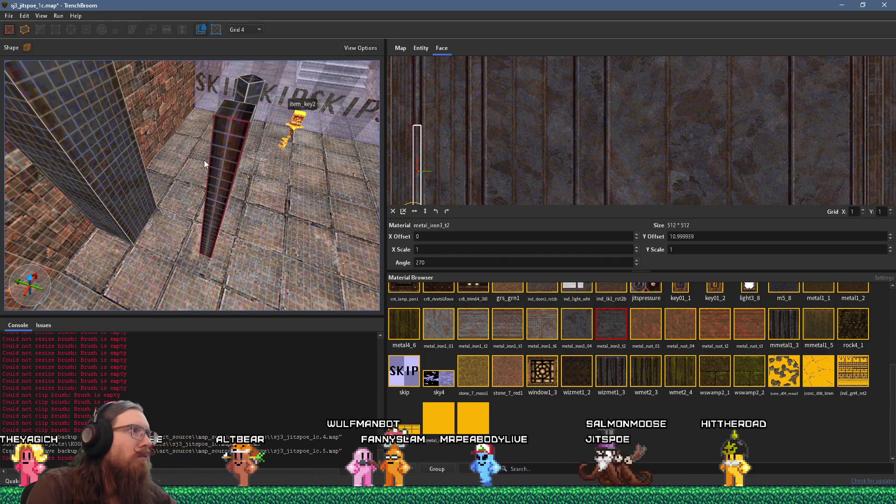
scroll(221, 160, up, 3)
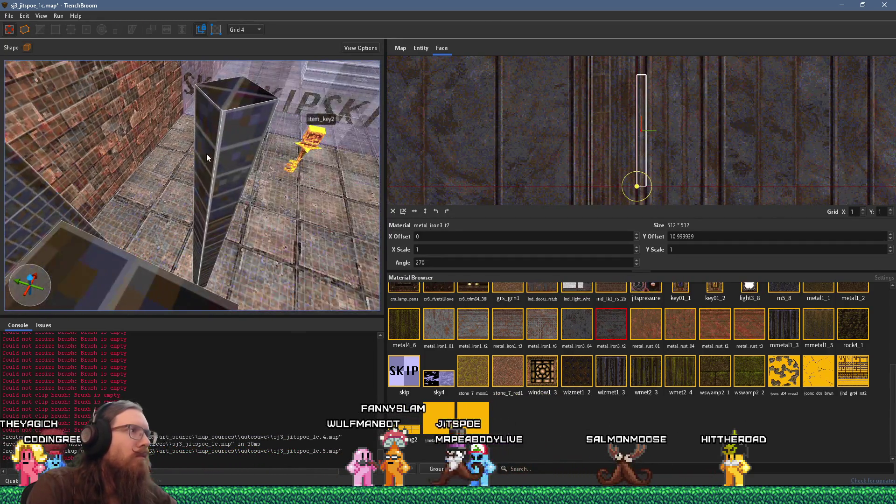
shift+click(226, 158)
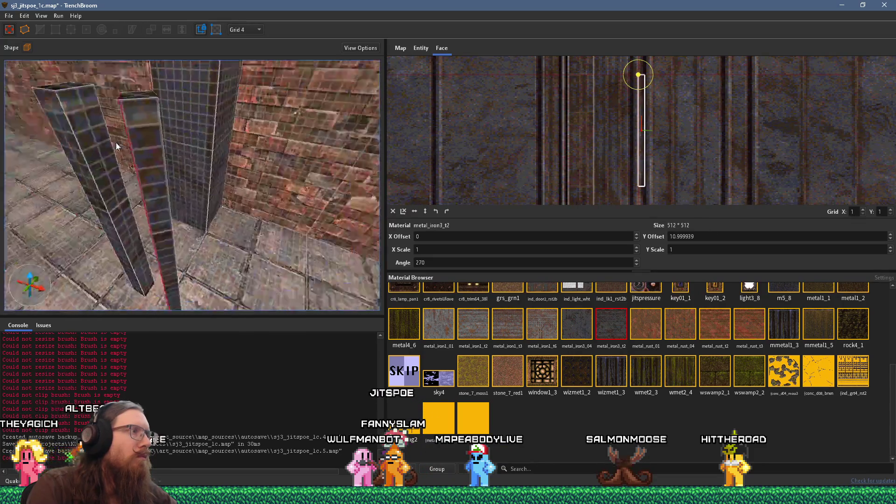
scroll(117, 146, up, 2)
scroll(172, 187, up, 3)
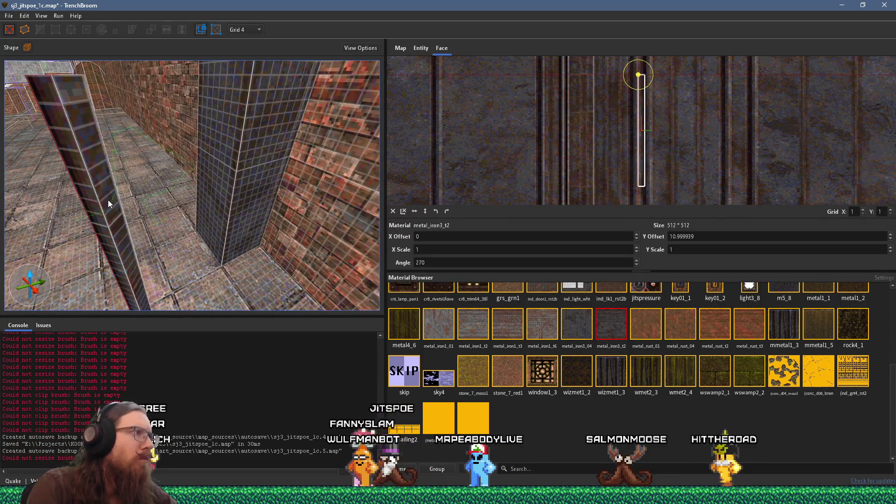
scroll(108, 204, up, 6)
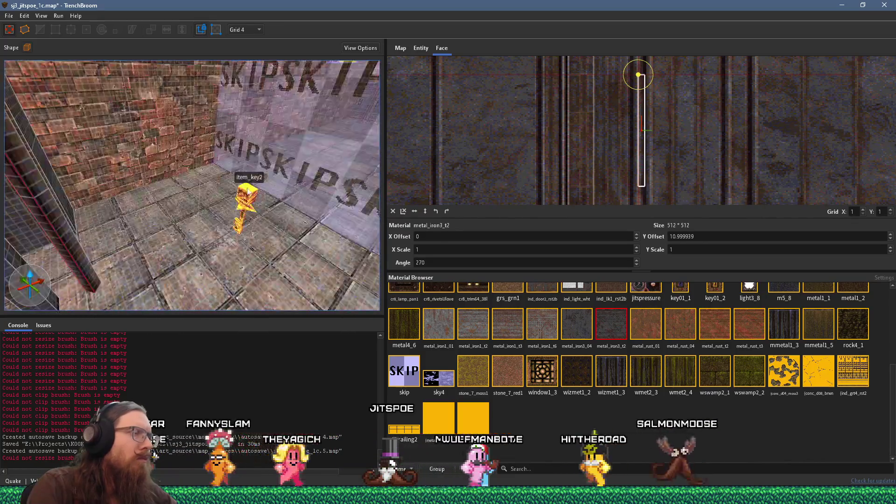
scroll(248, 191, down, 6)
key(Escape)
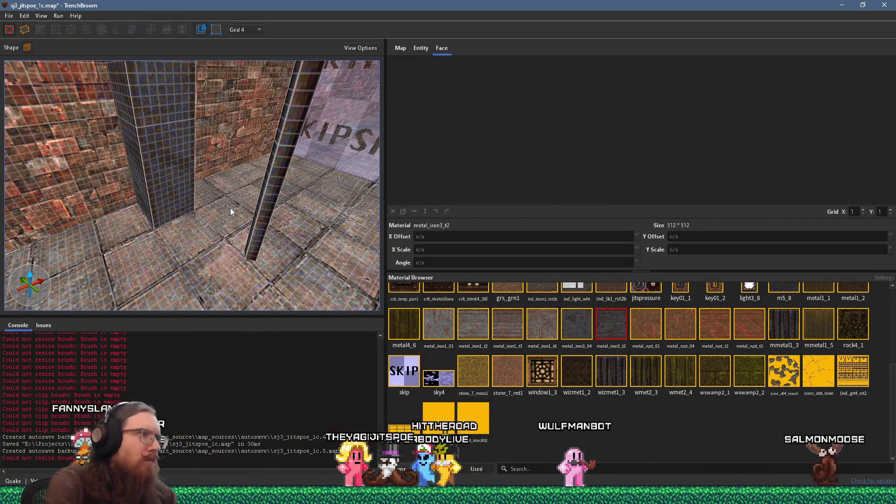
scroll(230, 209, down, 6)
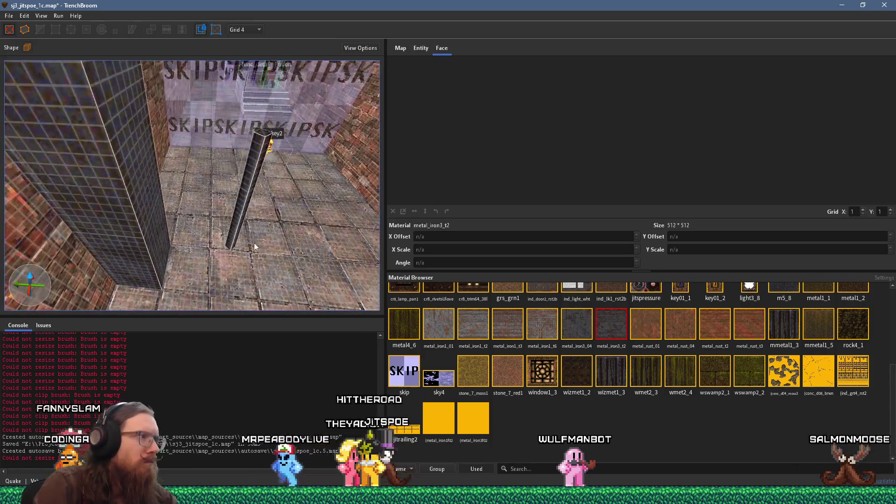
Move the thin pillar along the floor to beside the item_key2 room's entrance.
drag(239, 228, 188, 254)
key(ctrl+u)
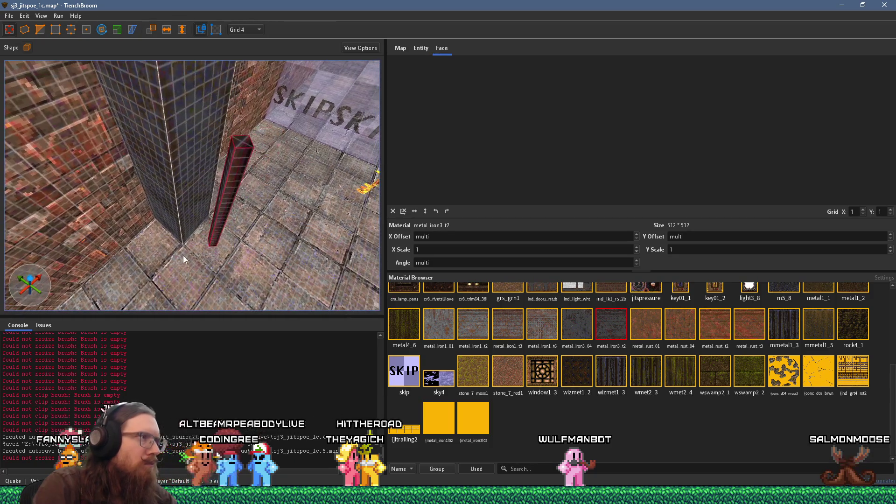
scroll(229, 185, down, 5)
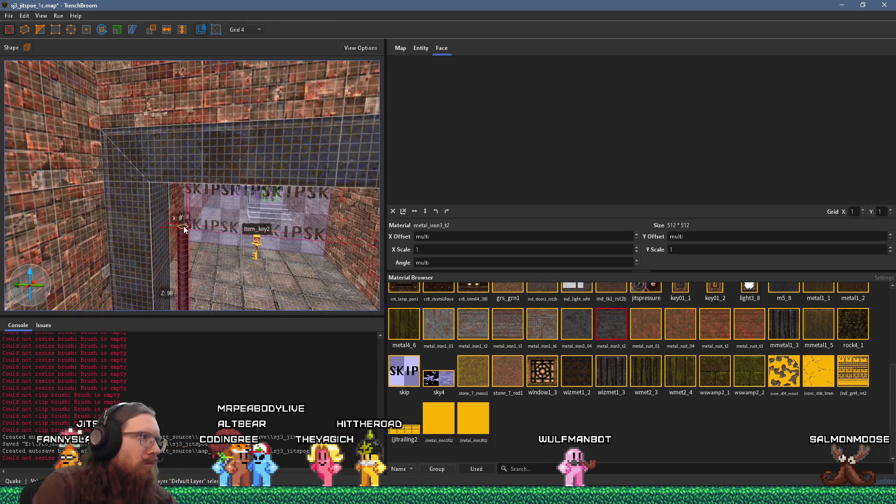
scroll(196, 210, up, 5)
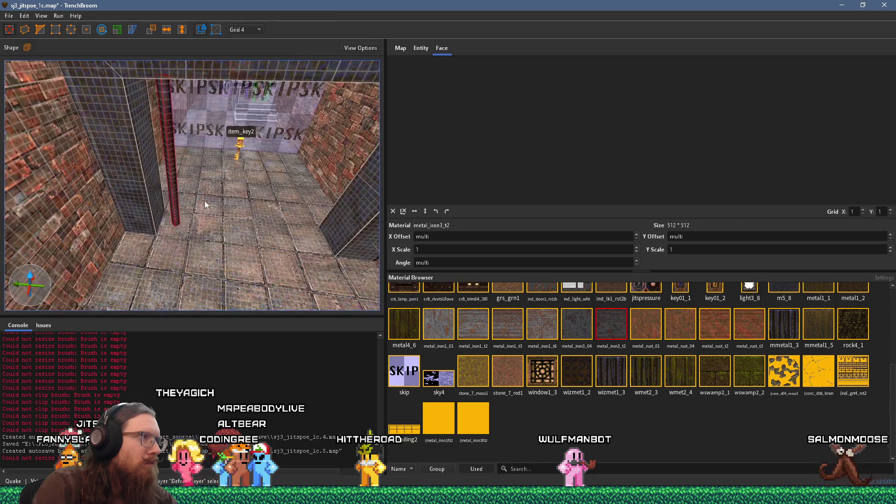
scroll(215, 139, down, 5)
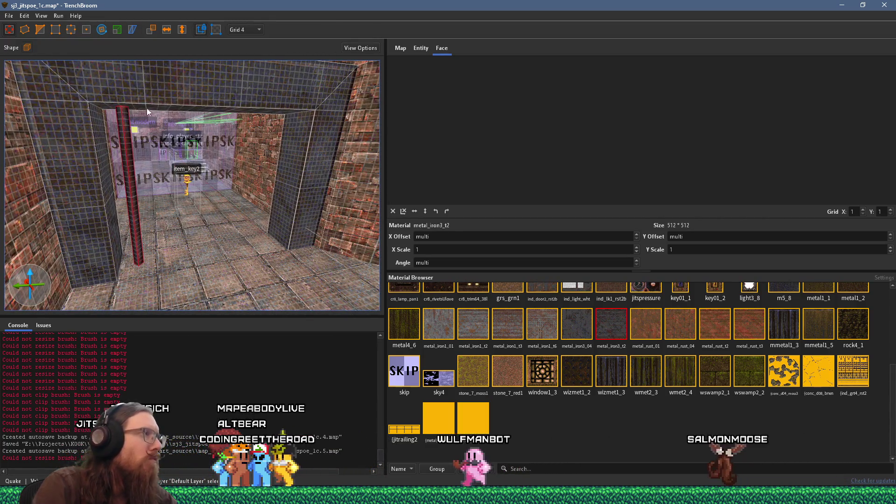
scroll(154, 121, up, 8)
scroll(141, 69, down, 5)
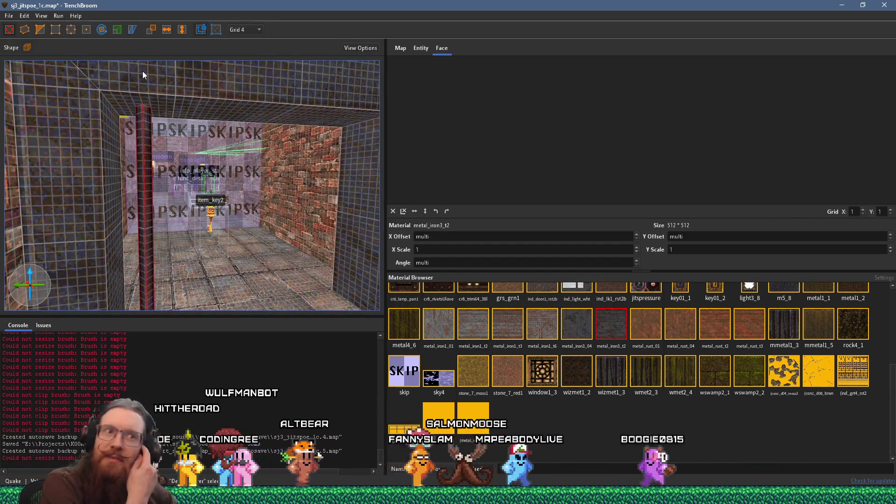
drag(204, 113, 189, 91)
Thin the beam across the doorway top to 4 units high and 160 deep.
click(196, 121)
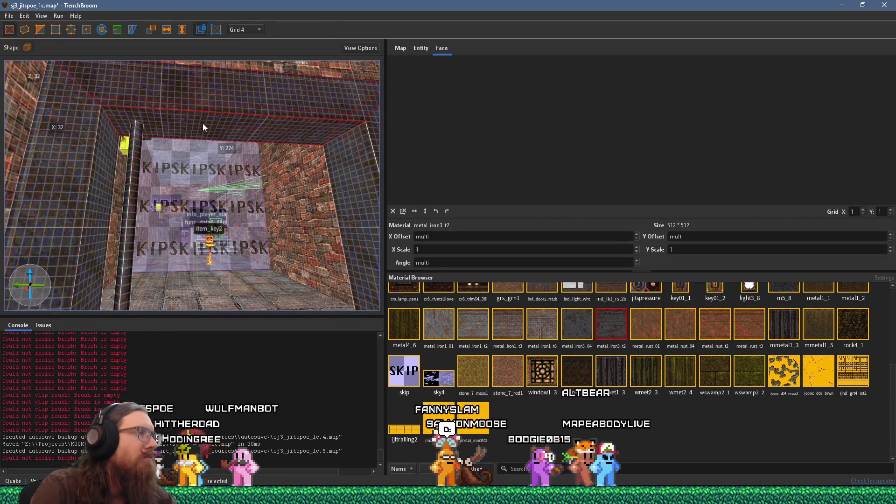
mouse_move(206, 128)
mouse_down()
mouse_move(207, 116)
mouse_move(179, 153)
mouse_move(186, 120)
mouse_move(230, 105)
mouse_move(229, 88)
mouse_move(239, 91)
mouse_move(212, 99)
mouse_up()
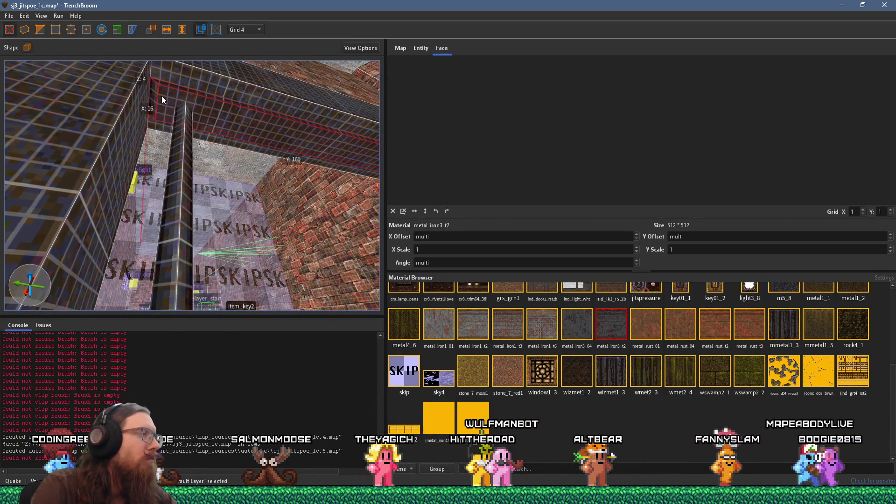
drag(155, 97, 154, 136)
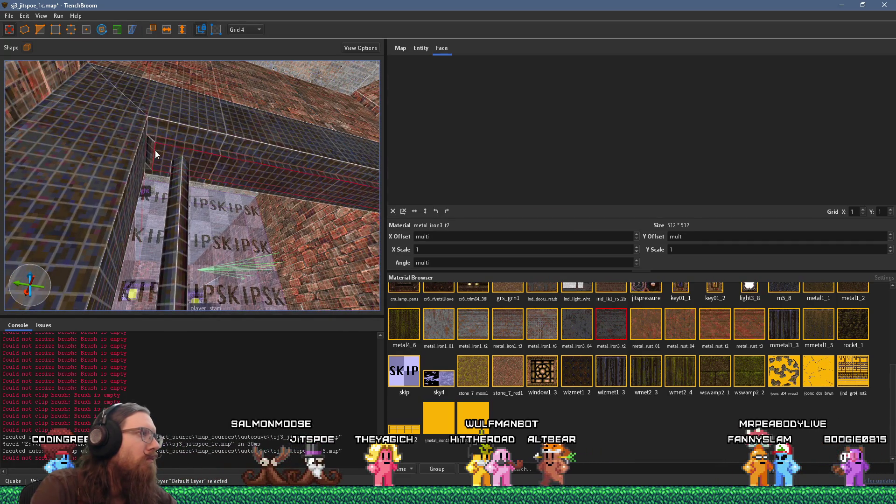
shift+click(155, 150)
mouse_move(217, 166)
mouse_down()
mouse_move(105, 150)
mouse_move(234, 216)
mouse_up()
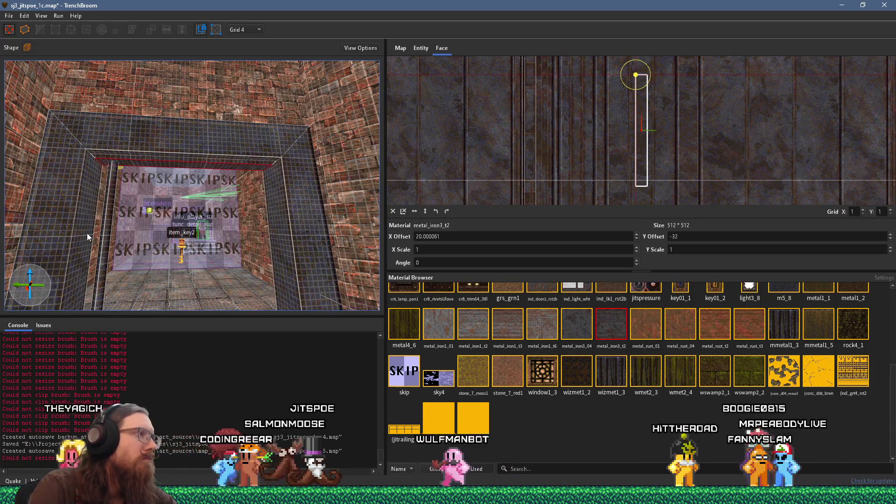
key(Escape)
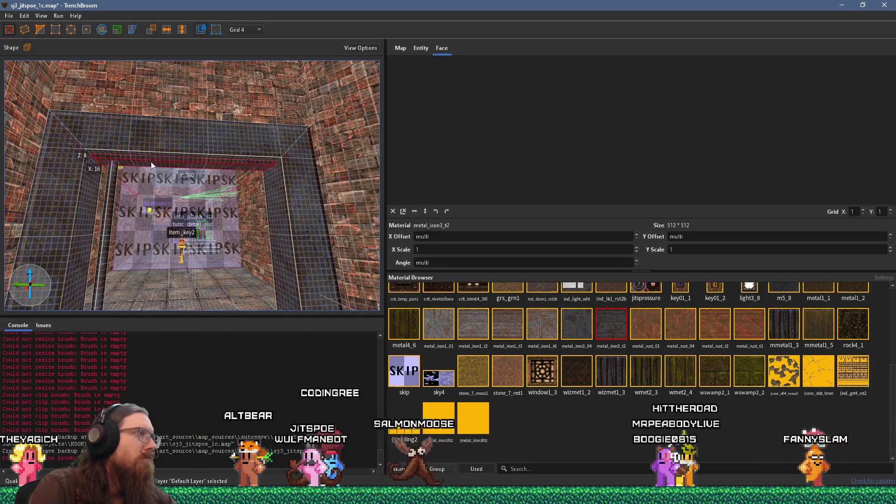
Convert the top beam into a func_detail entity and set the grid size to 16.
right_click(150, 162)
click(109, 161)
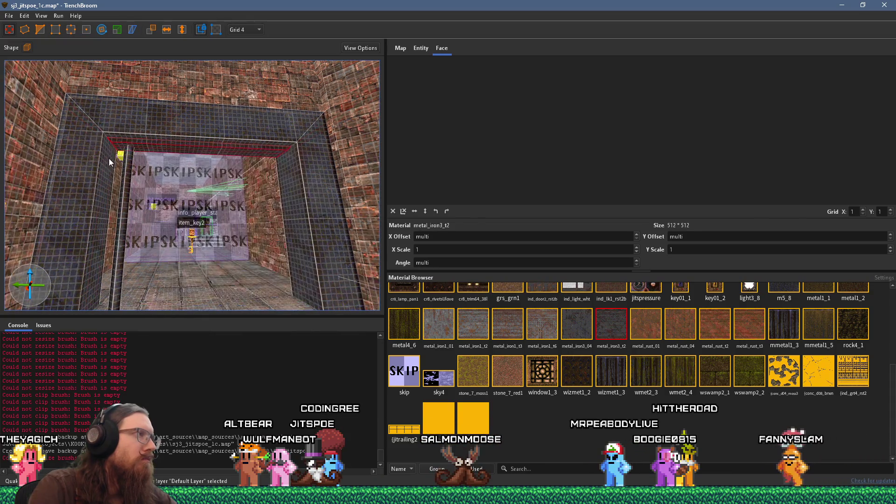
right_click(310, 163)
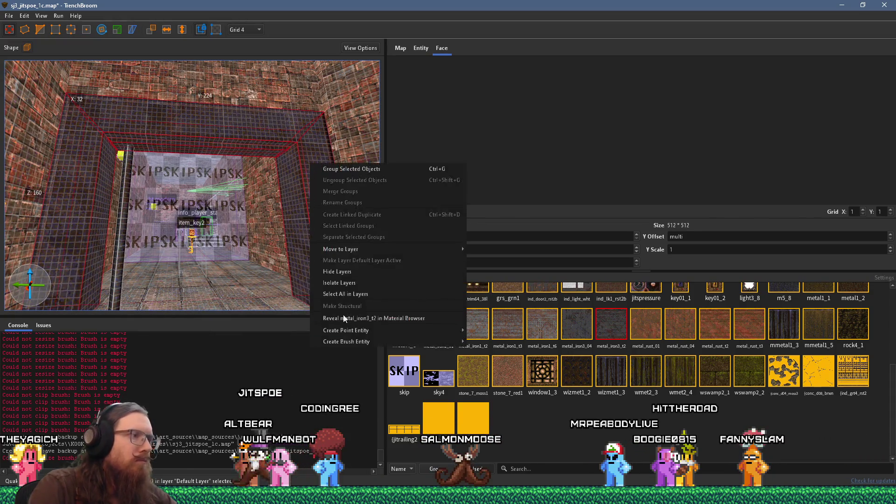
mouse_move(480, 345)
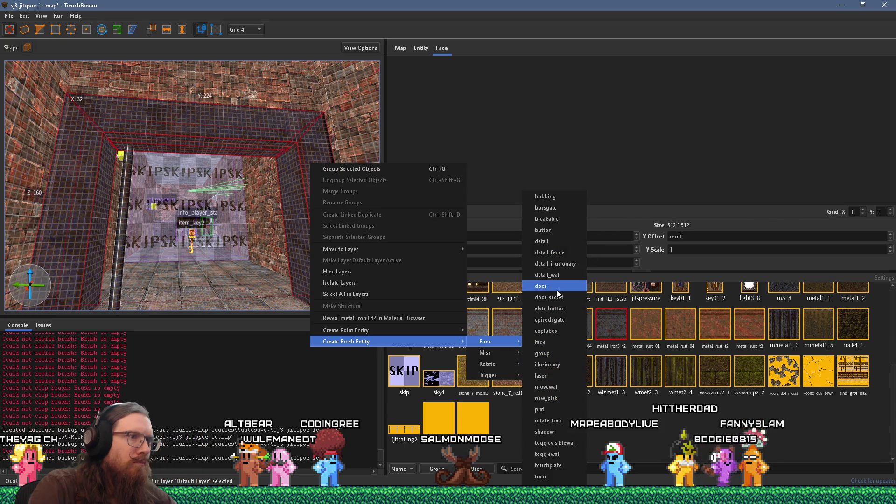
click(557, 264)
scroll(310, 222, up, 5)
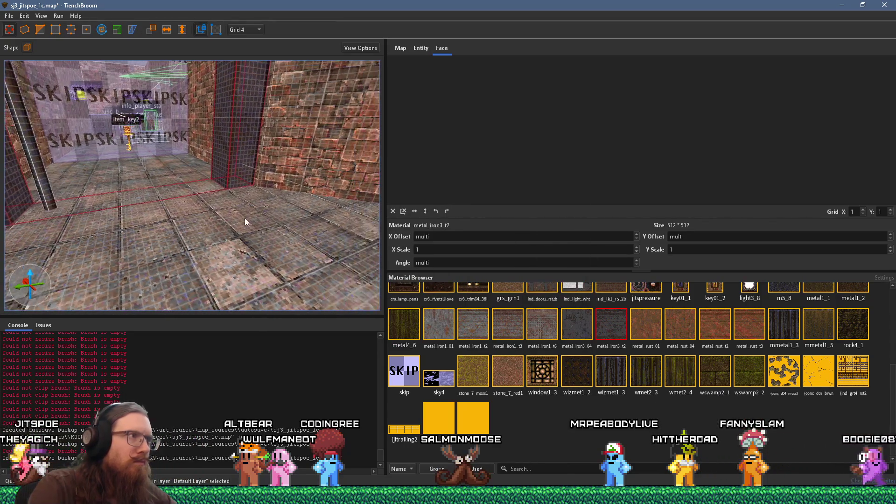
scroll(215, 214, up, 6)
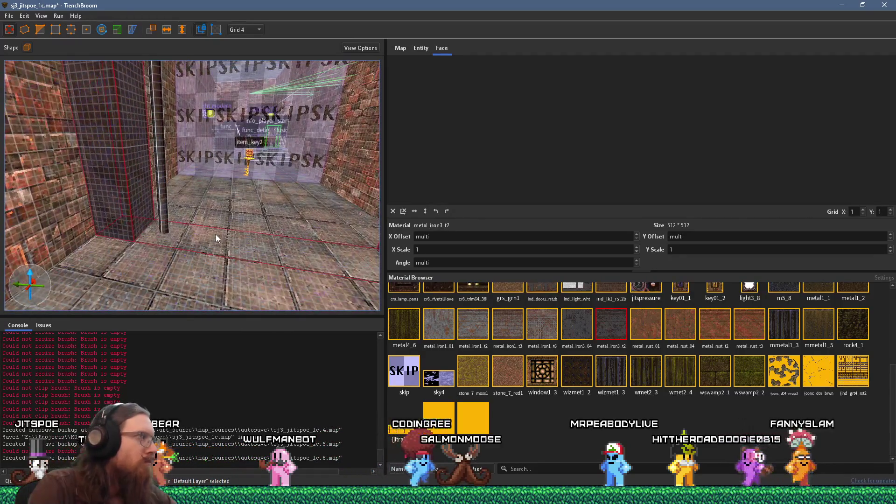
scroll(218, 231, down, 5)
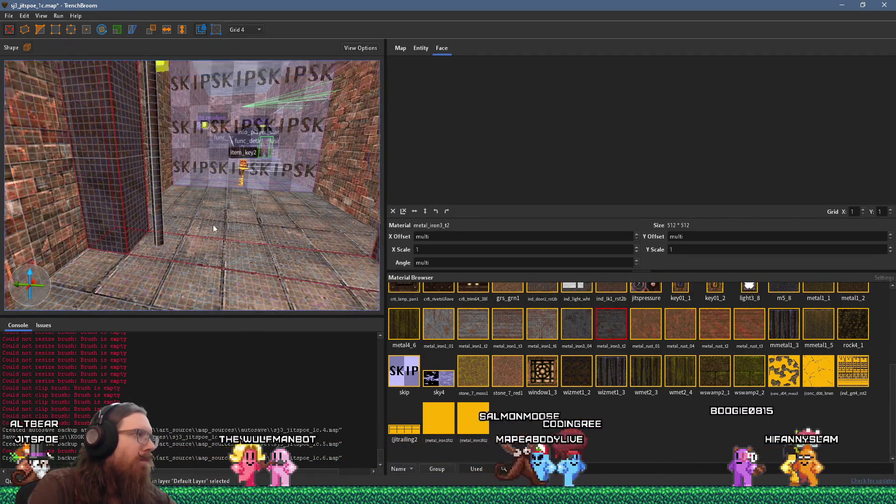
scroll(228, 212, down, 3)
scroll(191, 215, down, 3)
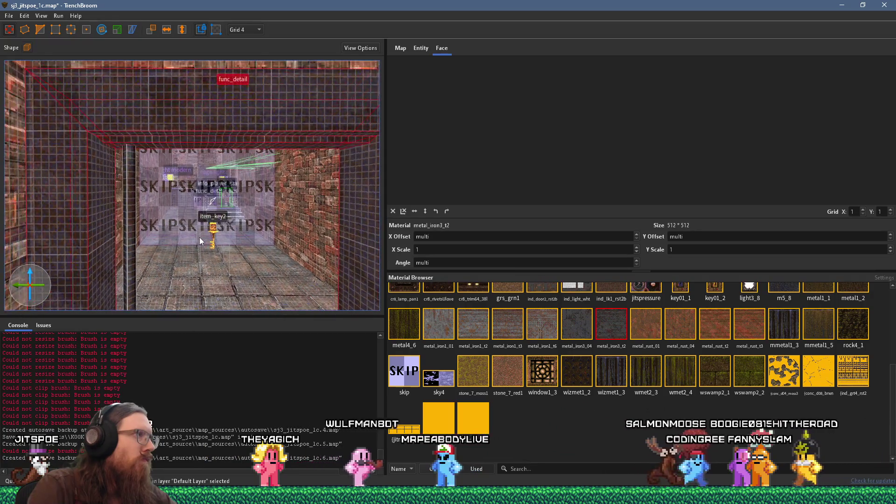
scroll(192, 230, up, 3)
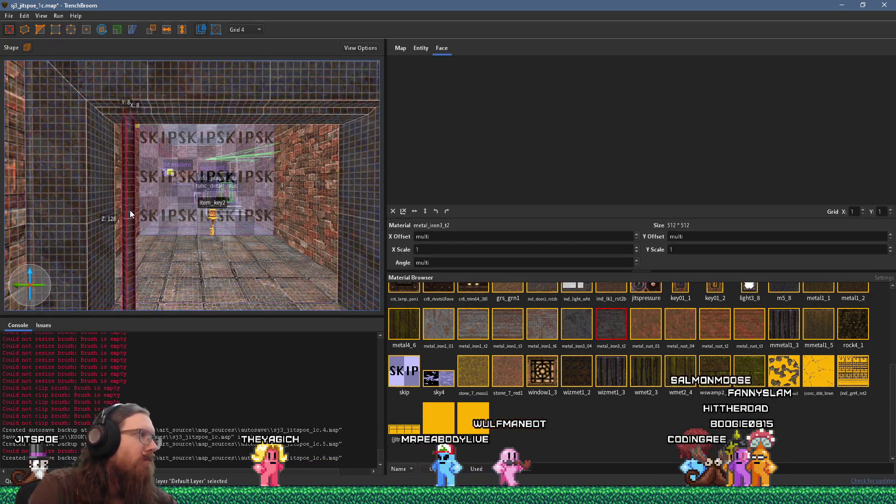
scroll(130, 210, up, 2)
scroll(147, 258, down, 4)
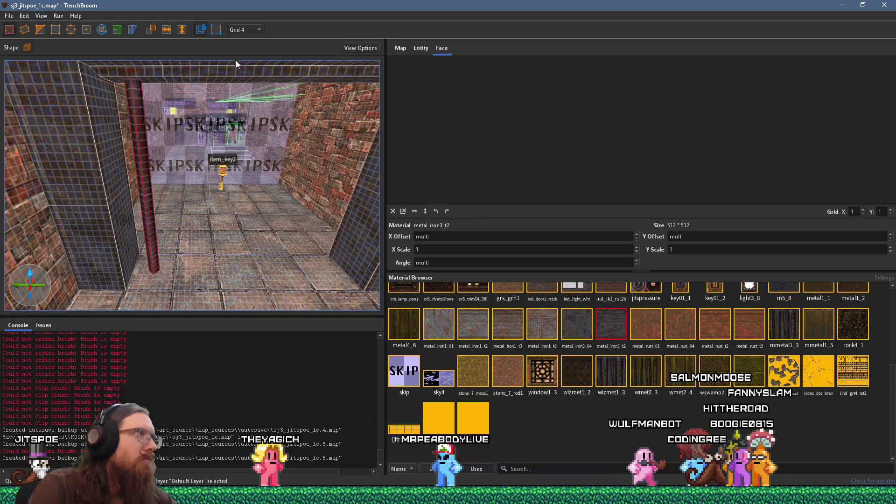
click(251, 87)
scroll(234, 155, up, 5)
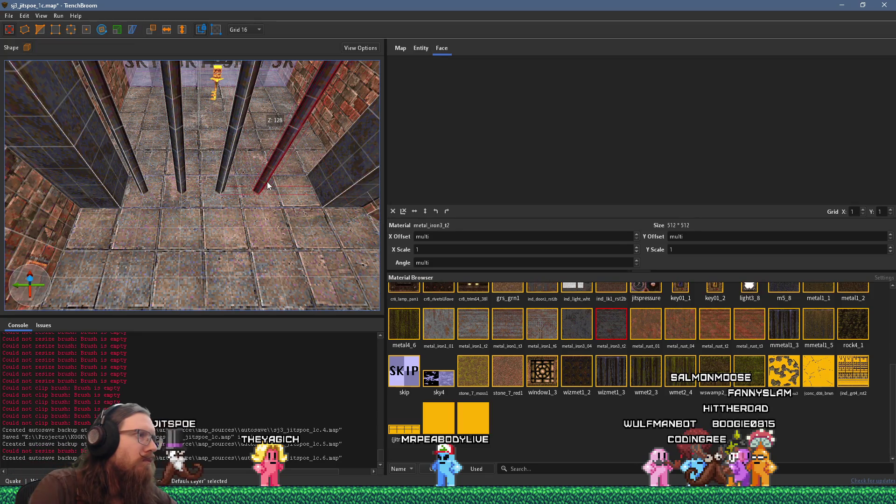
Stretch the second and fourth gate bars up to the ceiling.
scroll(298, 148, down, 5)
scroll(299, 149, down, 5)
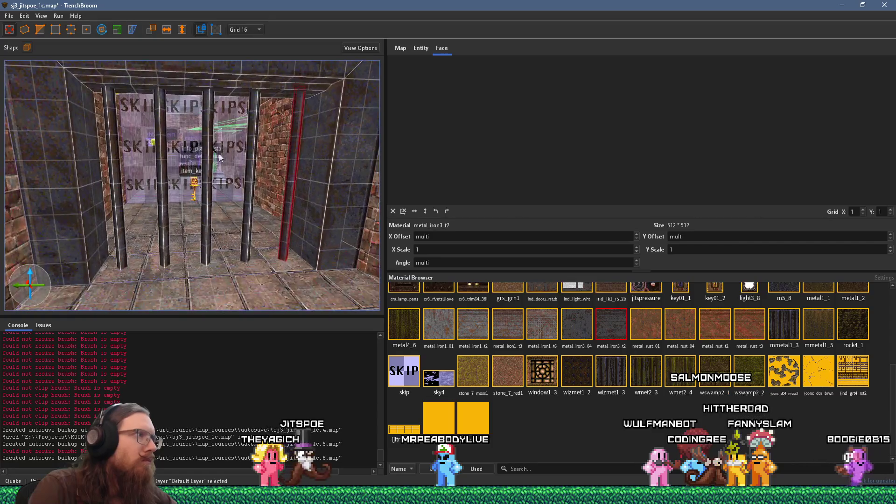
click(164, 178)
ctrl+click(250, 189)
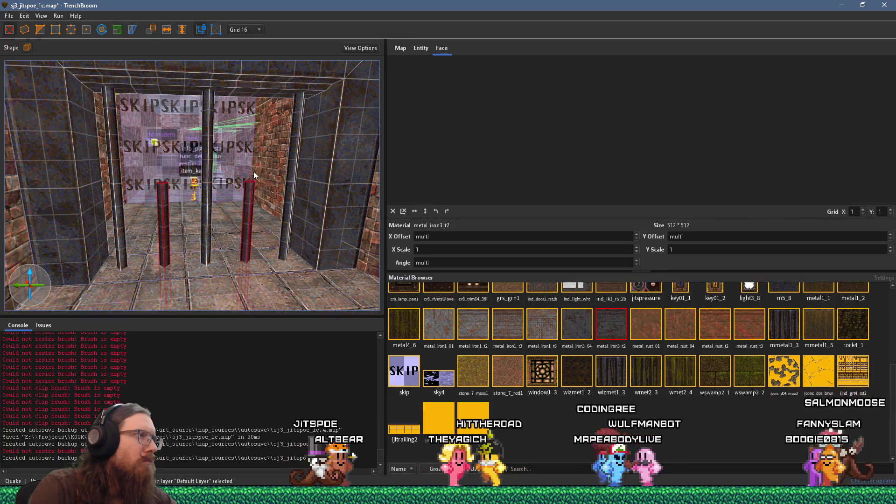
drag(249, 181, 253, 88)
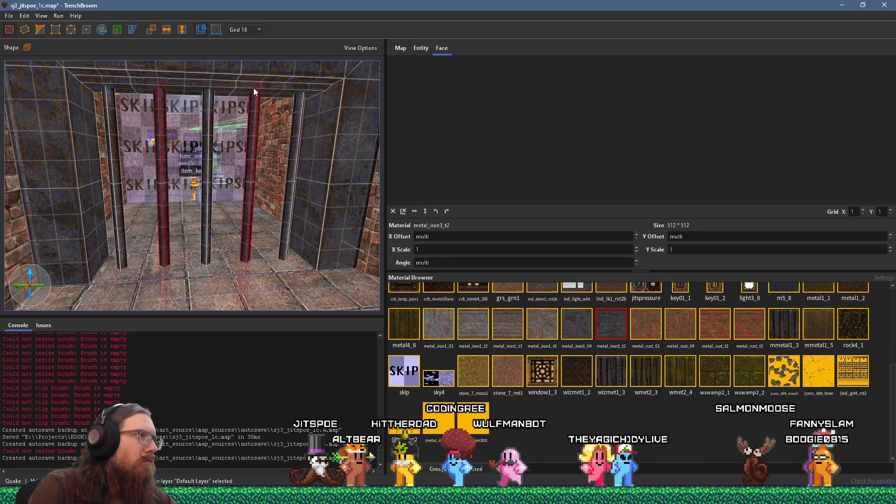
scroll(248, 304, up, 3)
scroll(249, 304, down, 3)
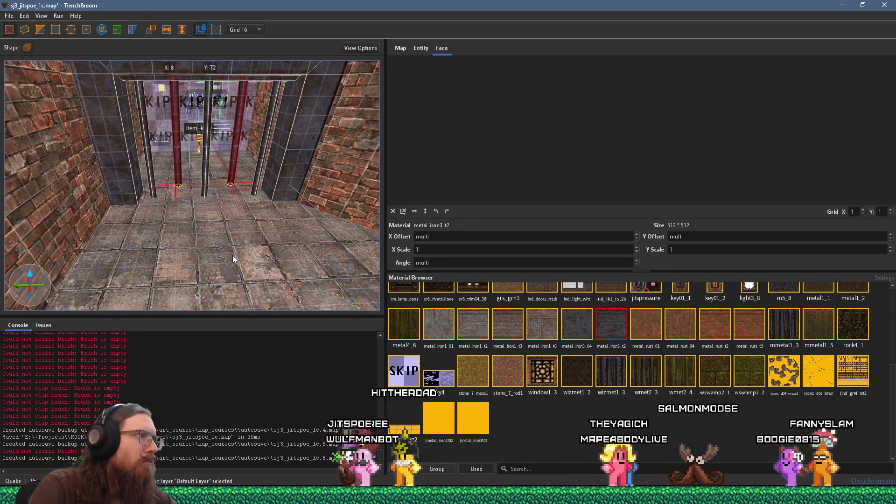
scroll(232, 262, down, 2)
scroll(214, 261, up, 2)
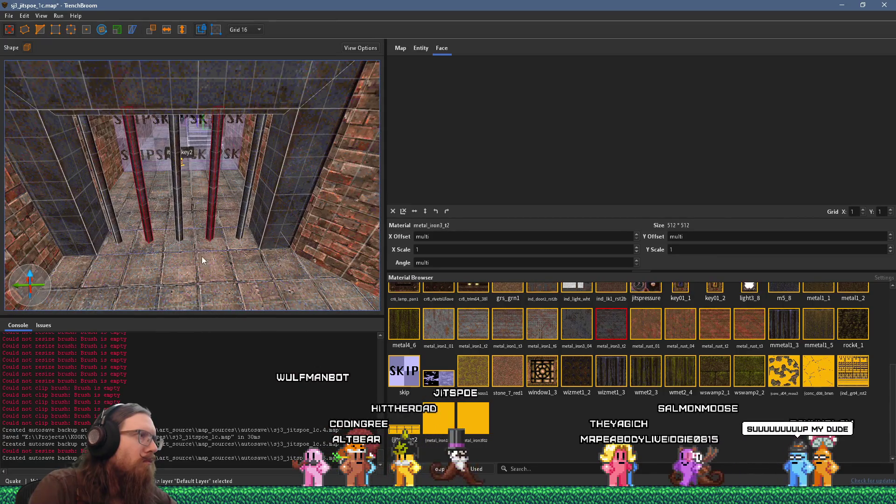
Move the middle and right bars into position across the gateway opening.
ctrl+click(179, 208)
ctrl+click(143, 205)
ctrl+click(246, 198)
drag(251, 163, 245, 213)
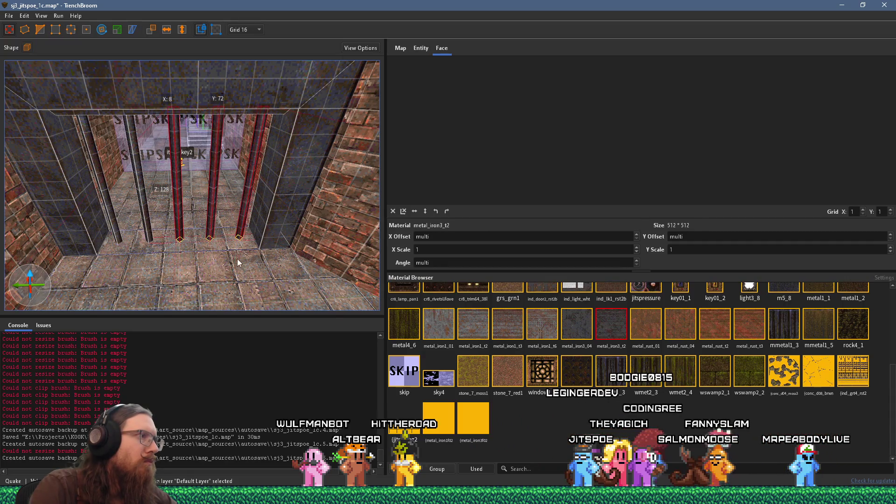
mouse_move(229, 236)
mouse_down()
mouse_move(262, 207)
mouse_move(262, 173)
mouse_up()
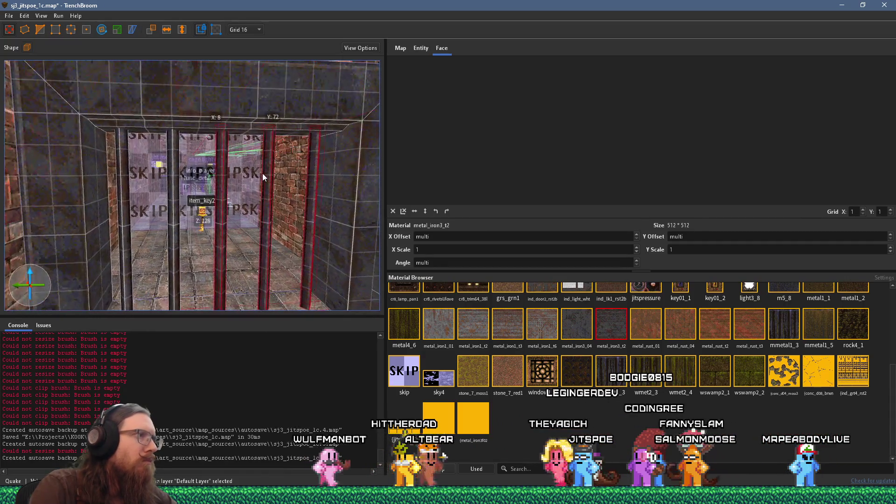
scroll(262, 172, down, 2)
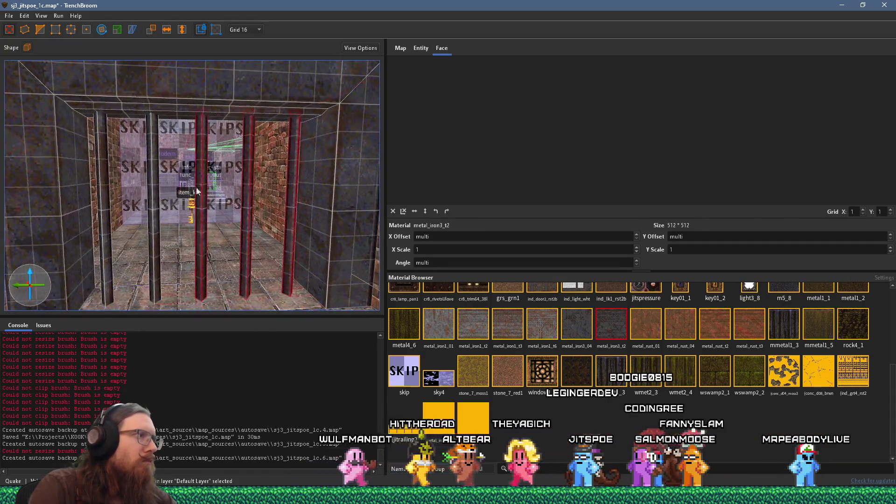
Turn the selected metal bars into a func_door and show its entity properties.
right_click(152, 211)
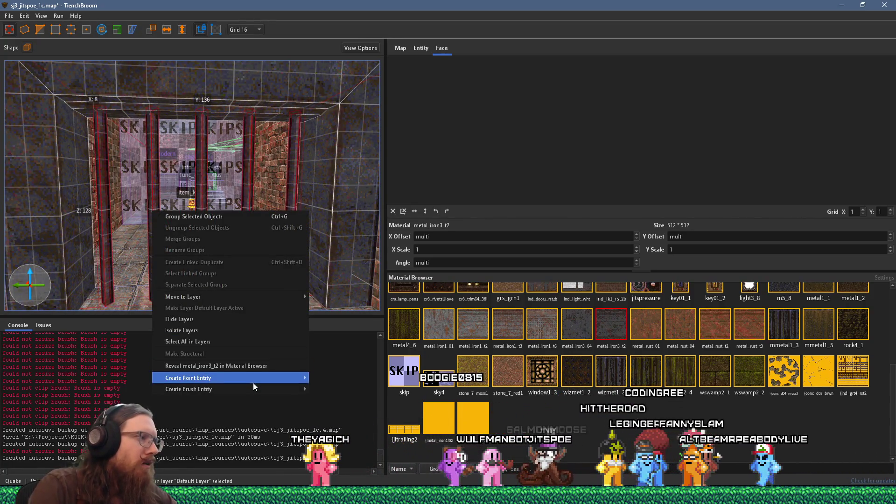
mouse_move(257, 388)
mouse_move(331, 389)
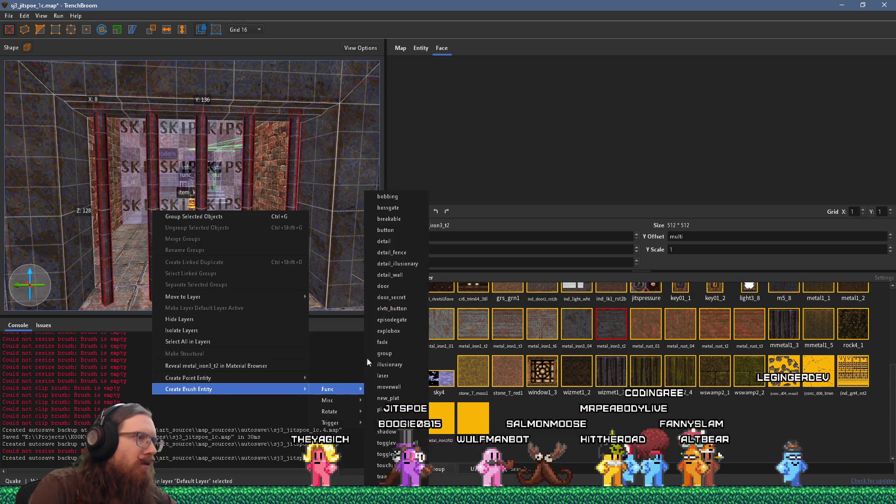
click(390, 286)
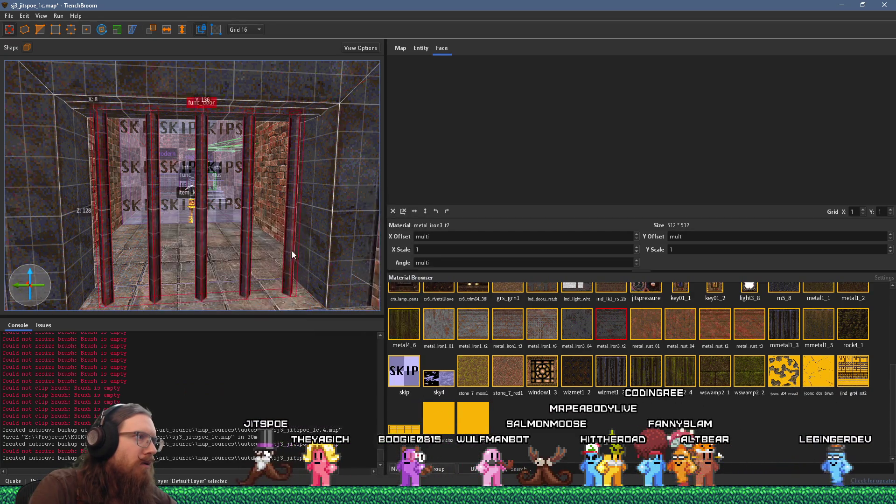
scroll(292, 251, down, 3)
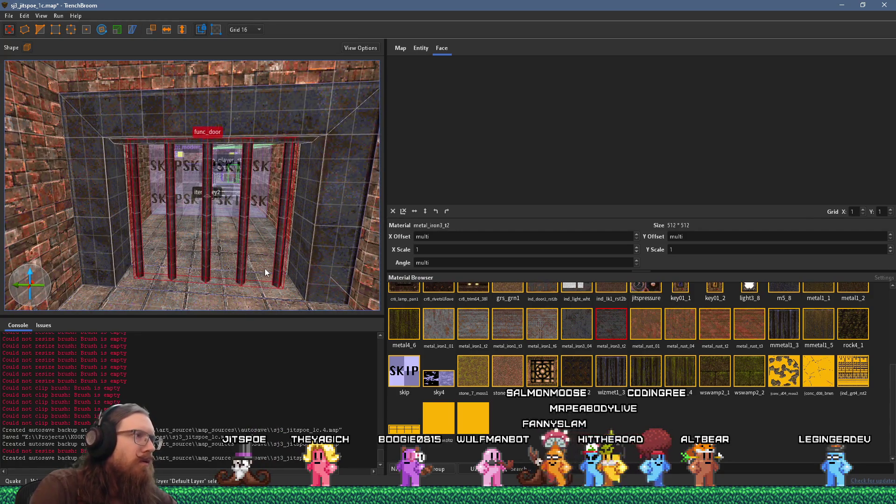
click(414, 49)
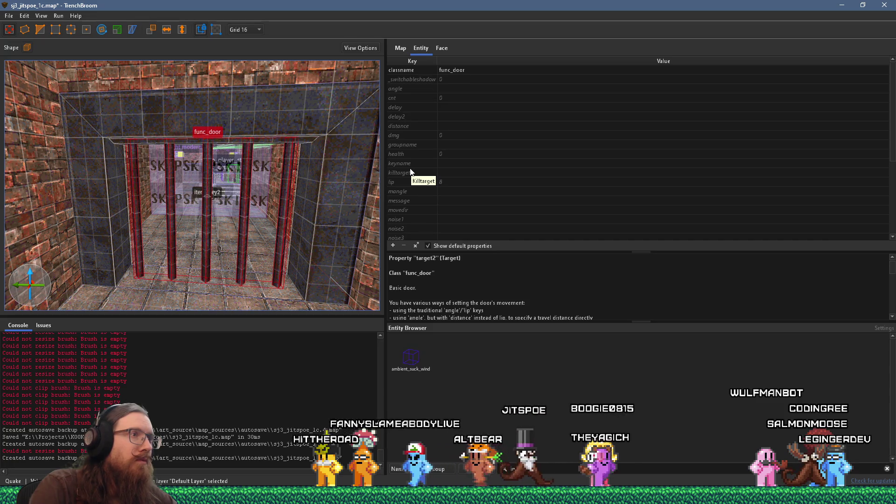
Set the func_door's targetname to wave_battle_over.
scroll(438, 161, down, 2)
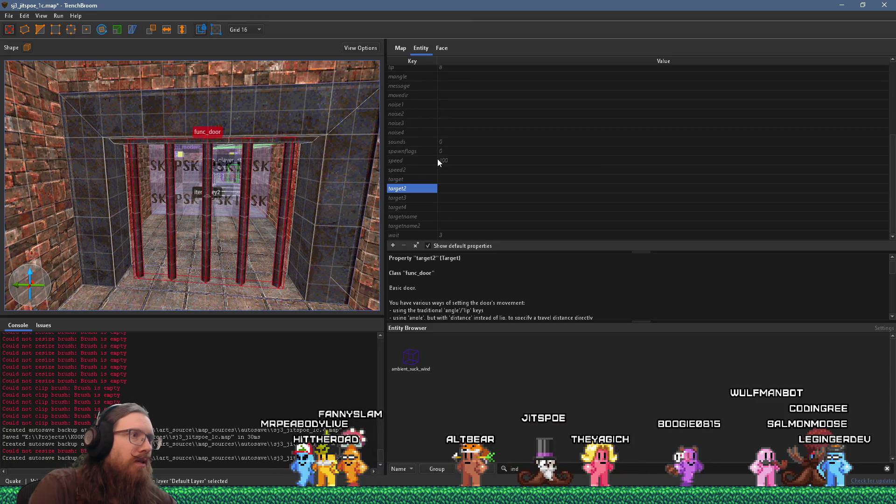
double_click(450, 217)
text(wave_battle_)
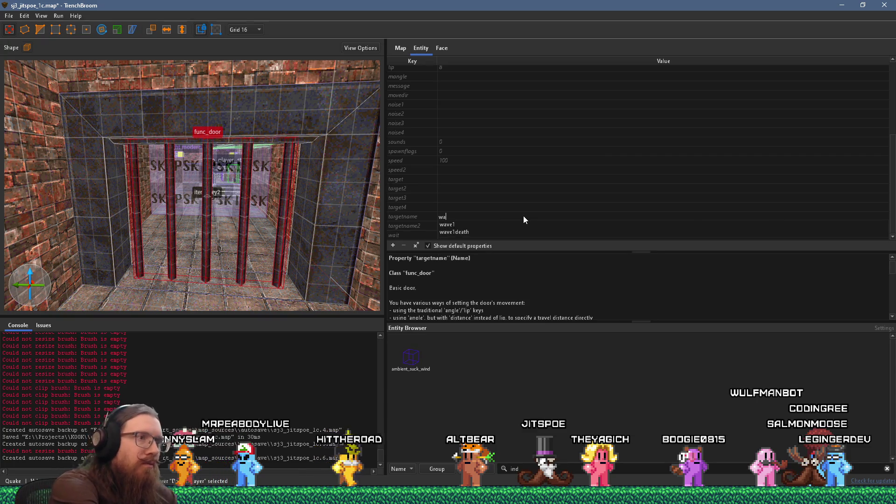
text(over)
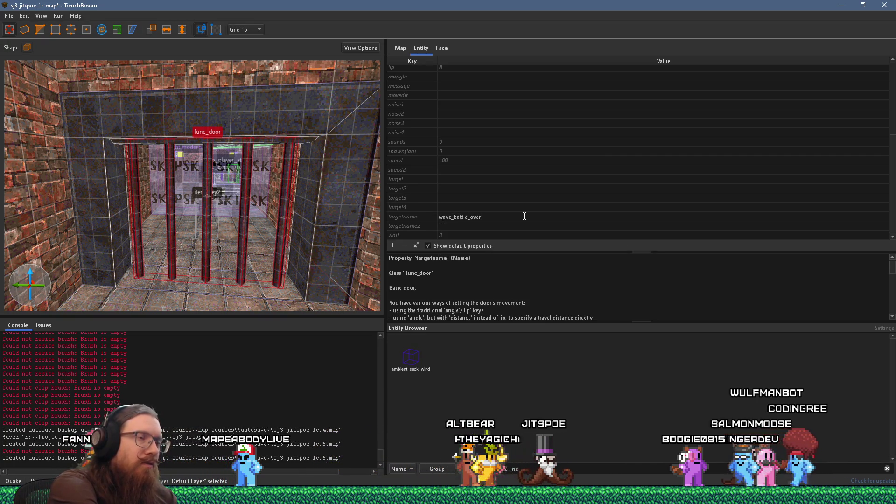
key(Return)
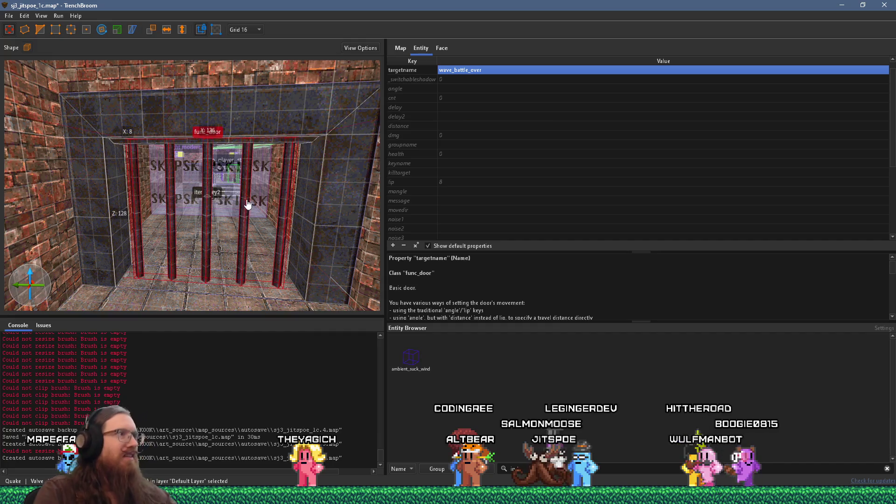
Set the door's lip value to 18.
drag(246, 196, 246, 207)
scroll(446, 178, up, 1)
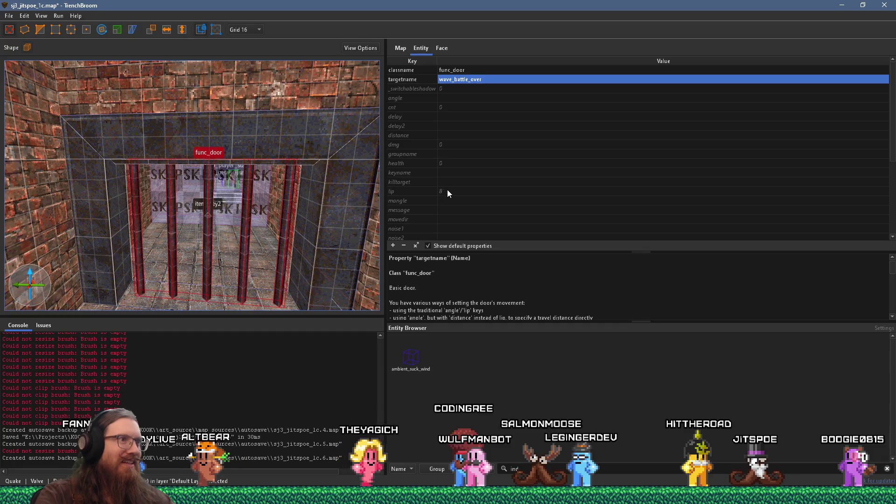
click(449, 189)
click(450, 189)
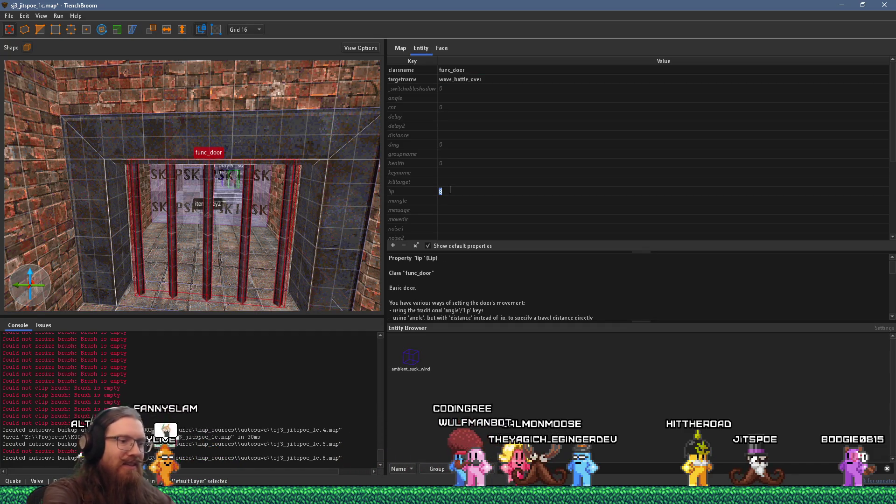
text(18)
key(Return)
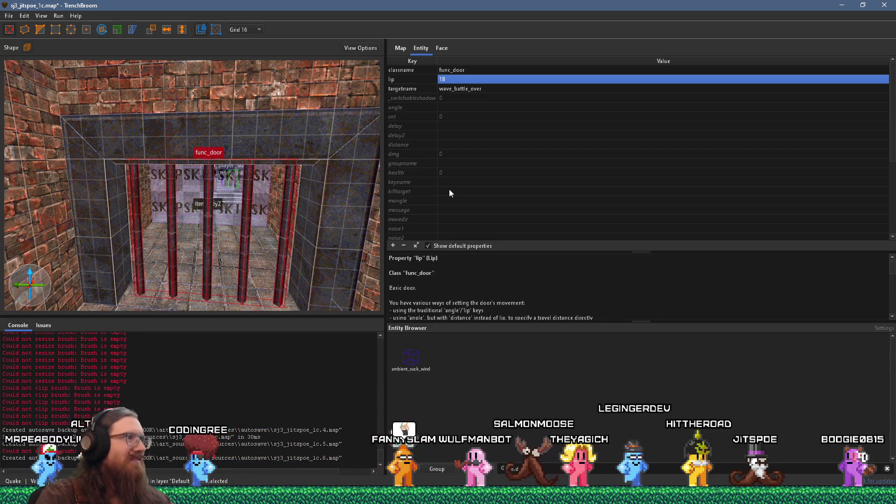
Deselect the func_door and centre the view on the barred gate at floor level.
scroll(239, 211, up, 10)
mouse_move(200, 136)
mouse_down()
mouse_move(203, 68)
mouse_move(249, 99)
mouse_move(282, 100)
mouse_move(286, 112)
mouse_up()
scroll(284, 112, down, 5)
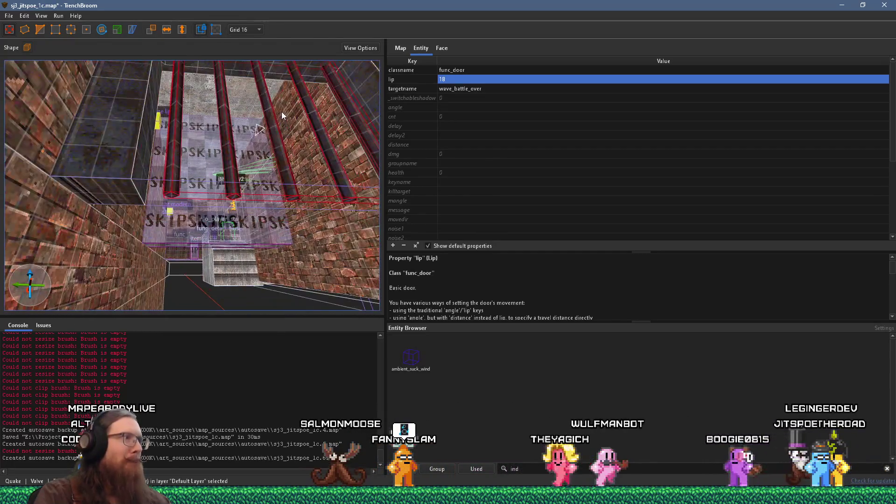
mouse_move(268, 111)
mouse_down()
mouse_move(223, 231)
mouse_move(241, 245)
mouse_move(264, 246)
mouse_move(212, 245)
mouse_move(155, 264)
mouse_move(210, 255)
mouse_up()
key(Escape)
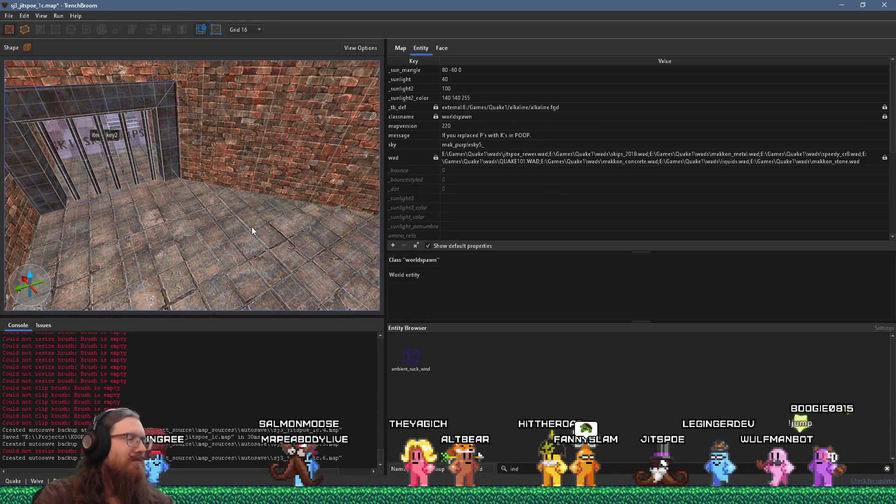
drag(251, 227, 205, 214)
right_click(201, 235)
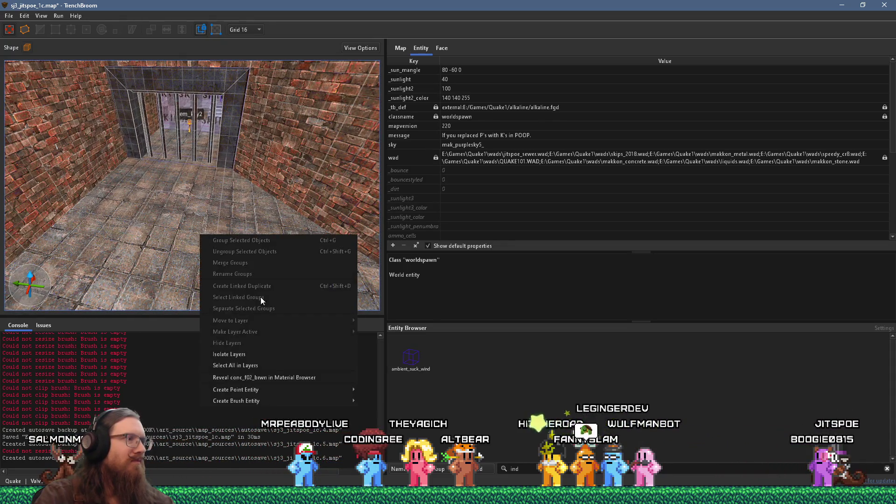
Place a trigger_relay in the room beside the barred gate with delay 30.
mouse_move(275, 392)
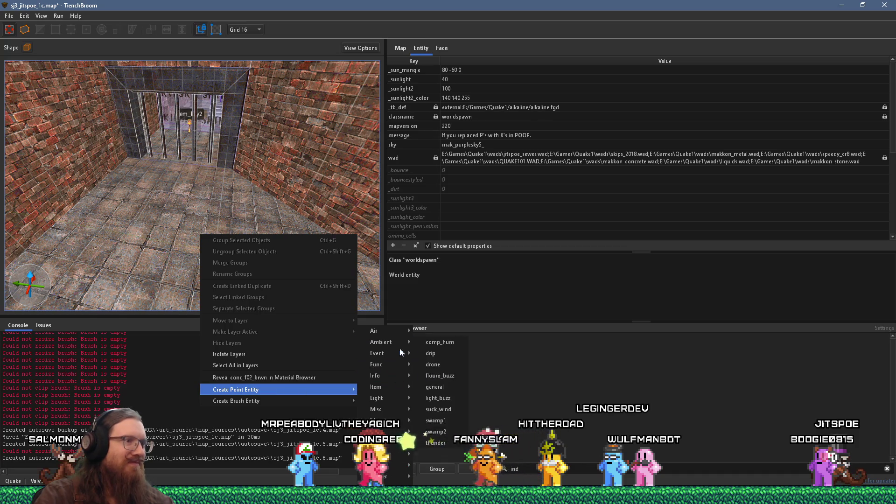
mouse_move(396, 361)
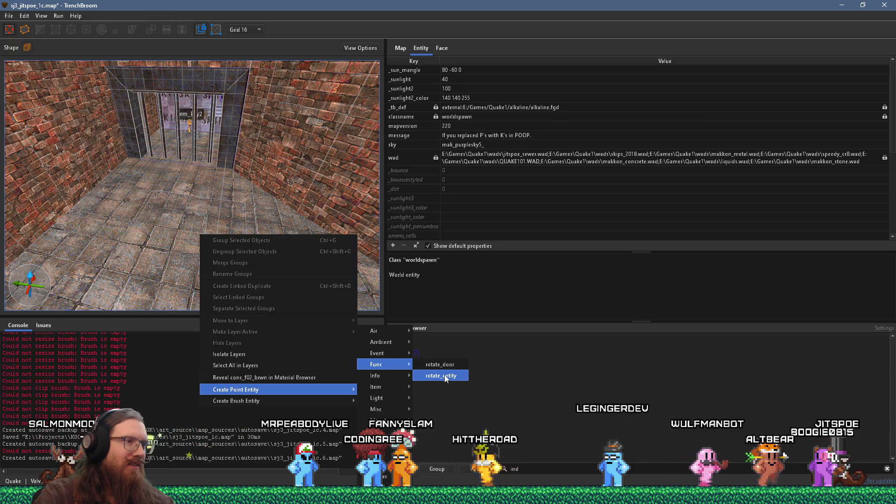
mouse_move(379, 420)
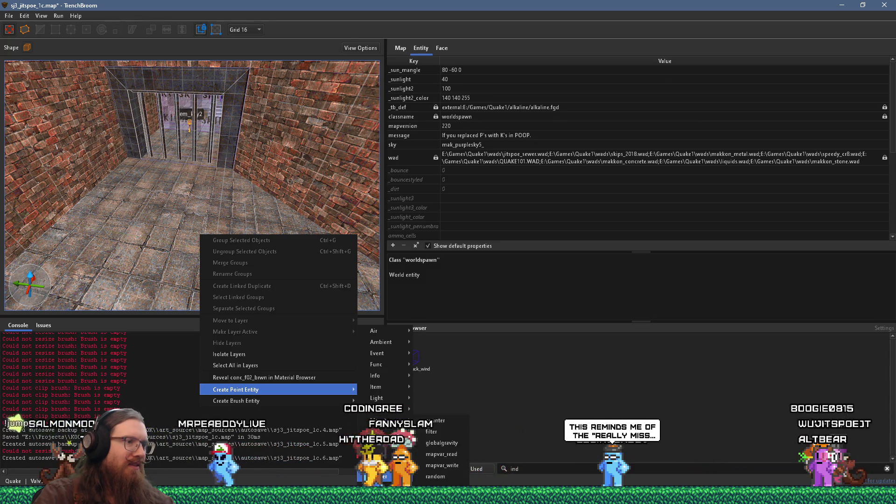
click(442, 487)
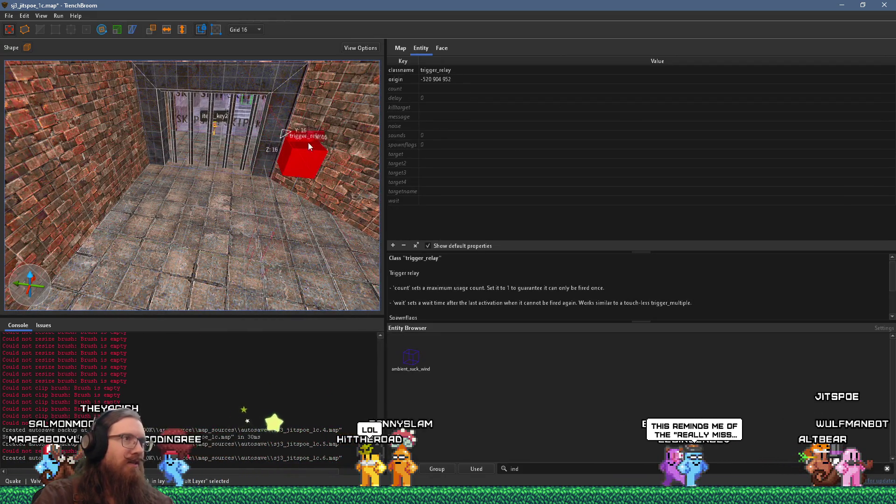
scroll(309, 142, down, 3)
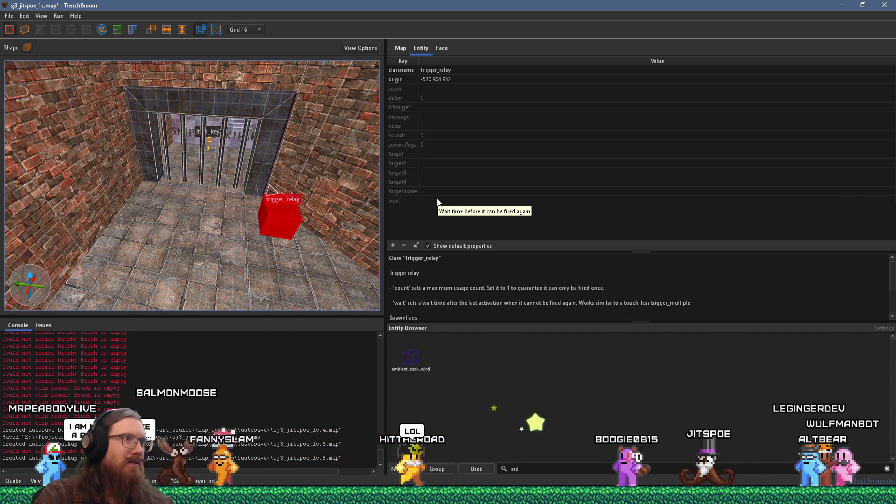
double_click(430, 97)
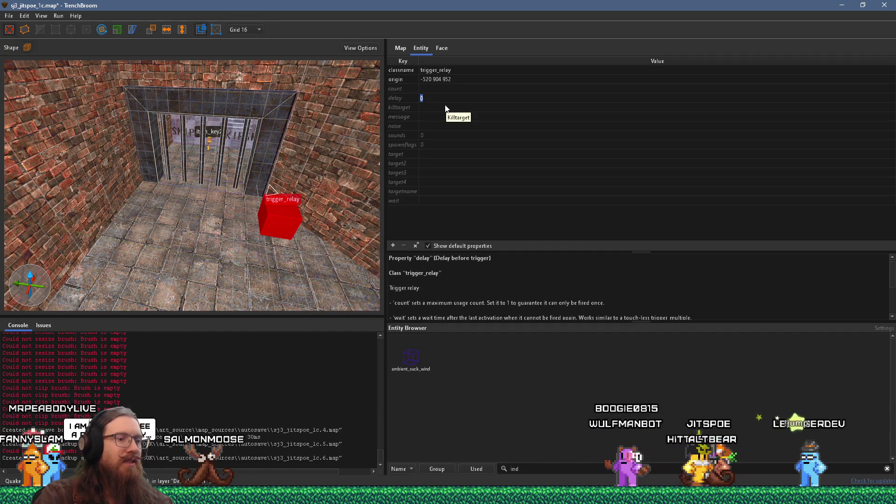
text(30)
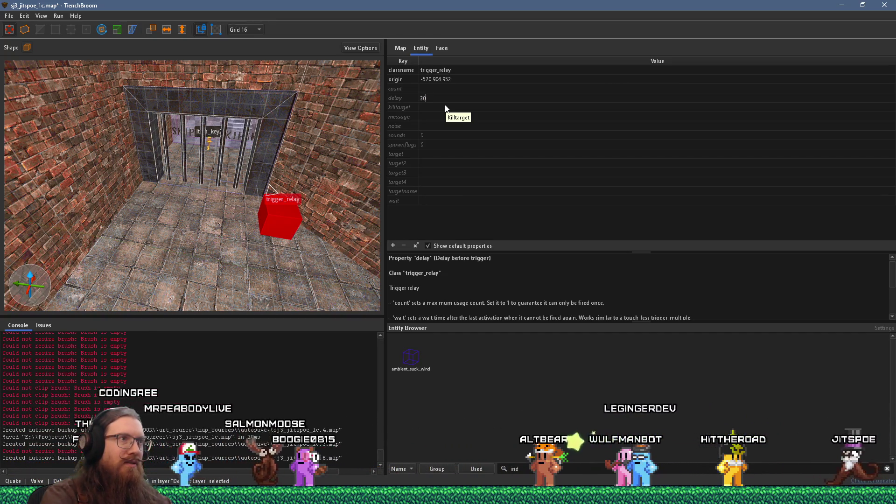
key(Return)
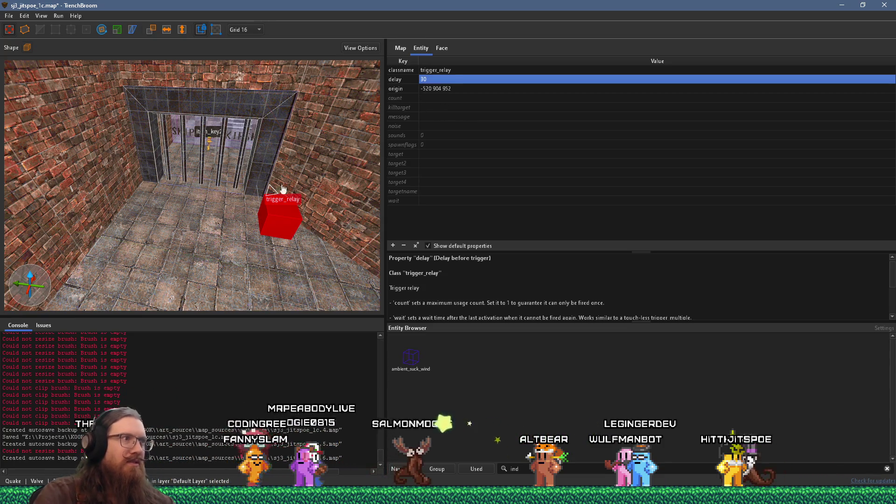
key(Escape)
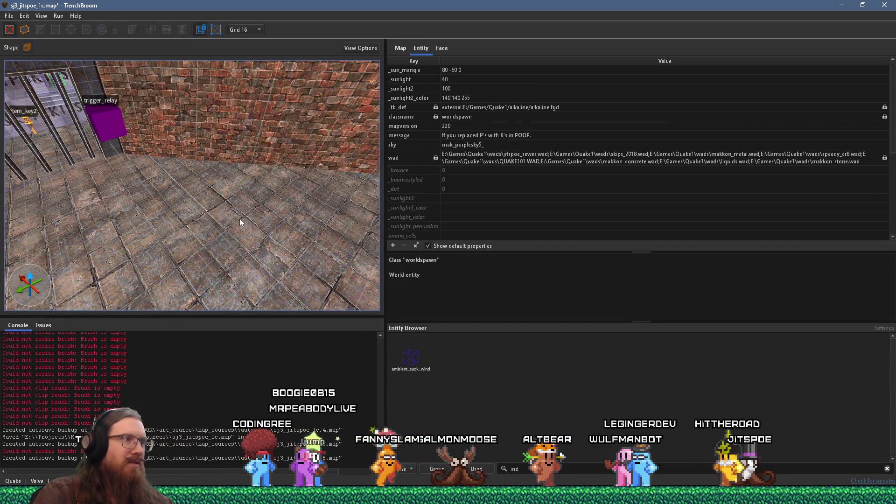
Delete the stray 64 by 48 by 16 floor brush drawn next to the trigger_relay.
drag(268, 253, 275, 252)
right_click(274, 252)
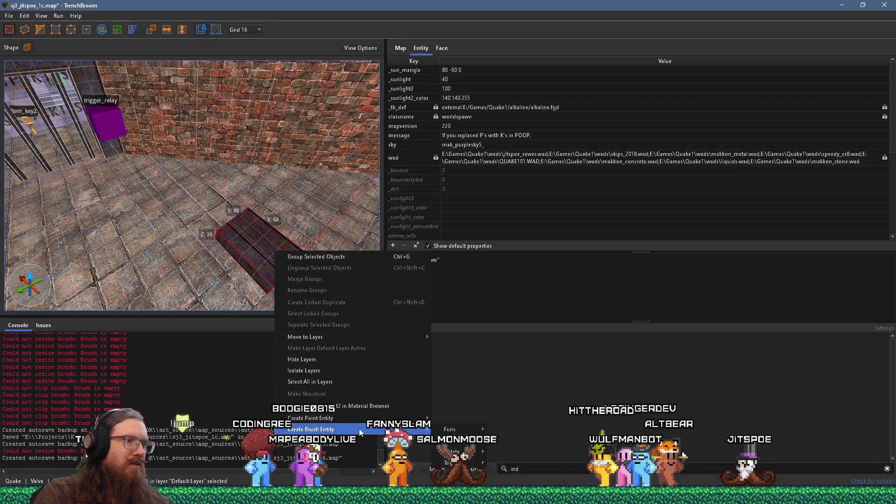
mouse_move(473, 462)
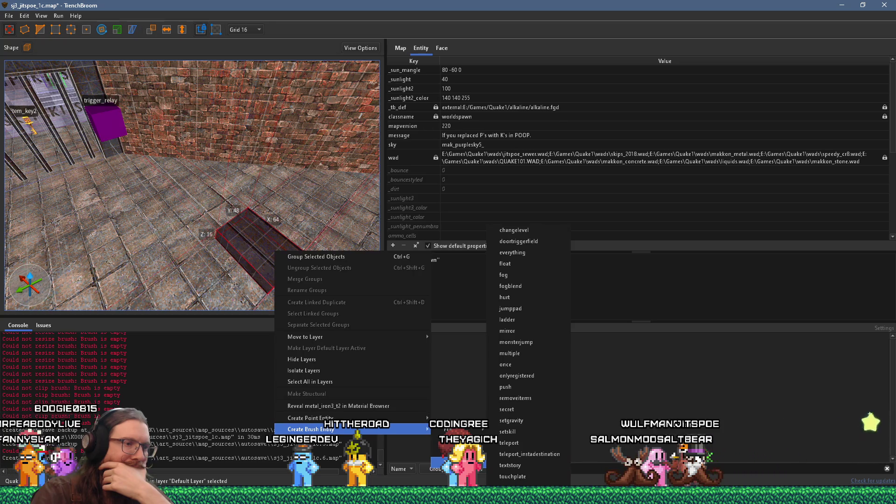
click(217, 241)
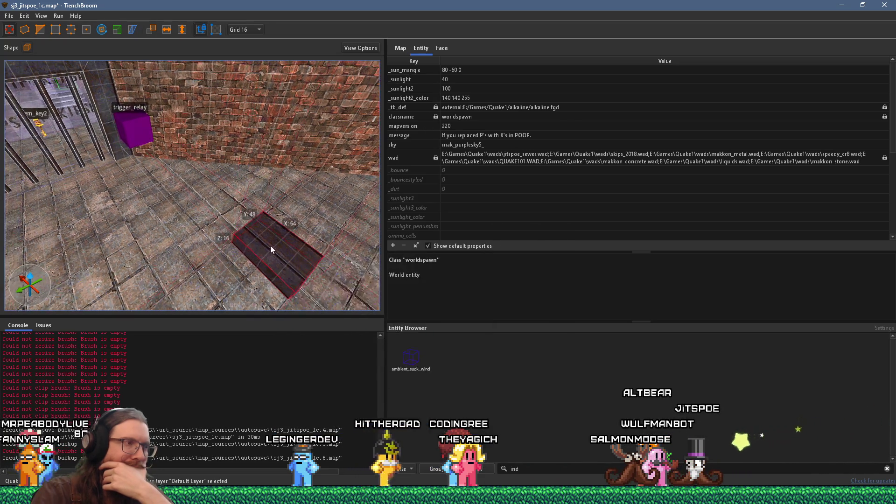
key(Delete)
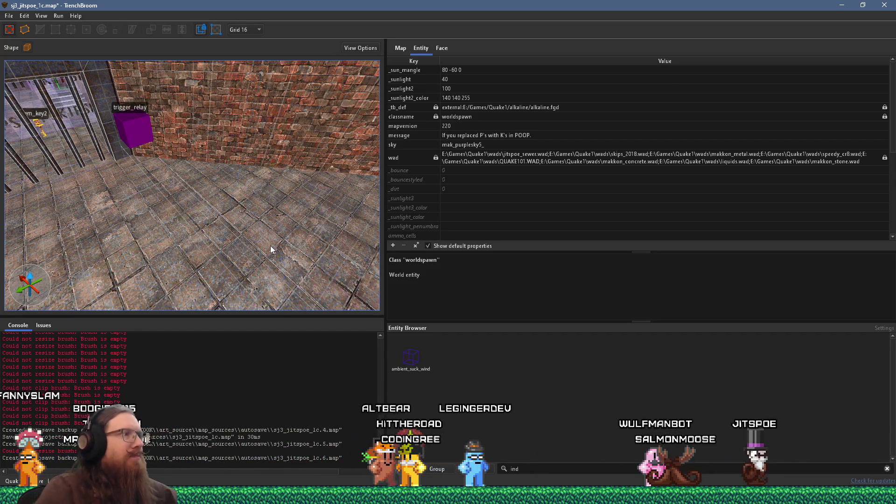
key(s)
key(w)
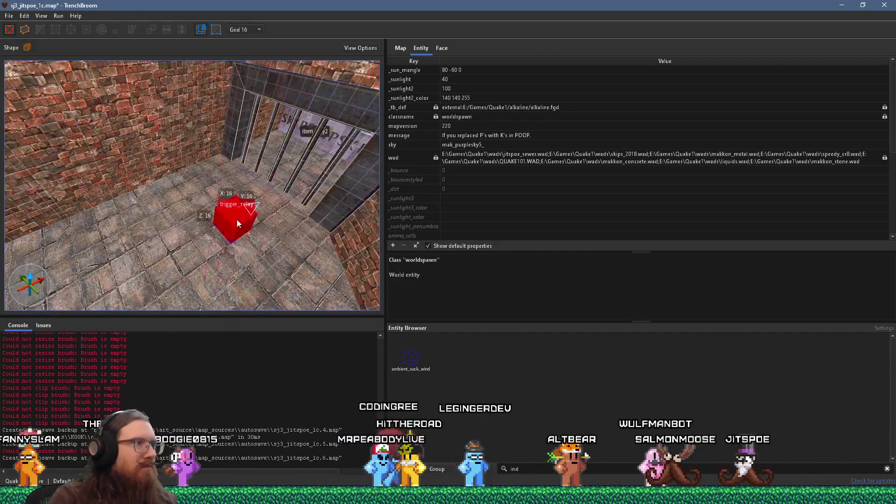
Move the trigger_relay up to the gate at origin -472 952 952.
click(237, 224)
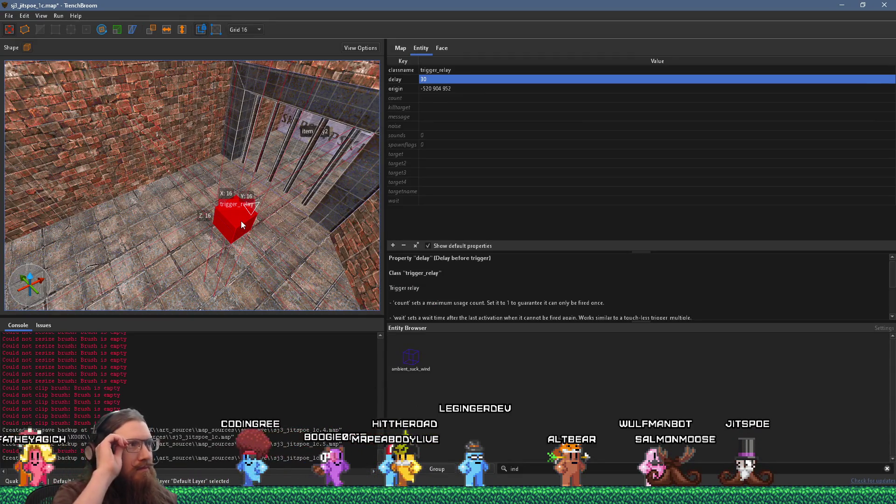
scroll(240, 220, down, 5)
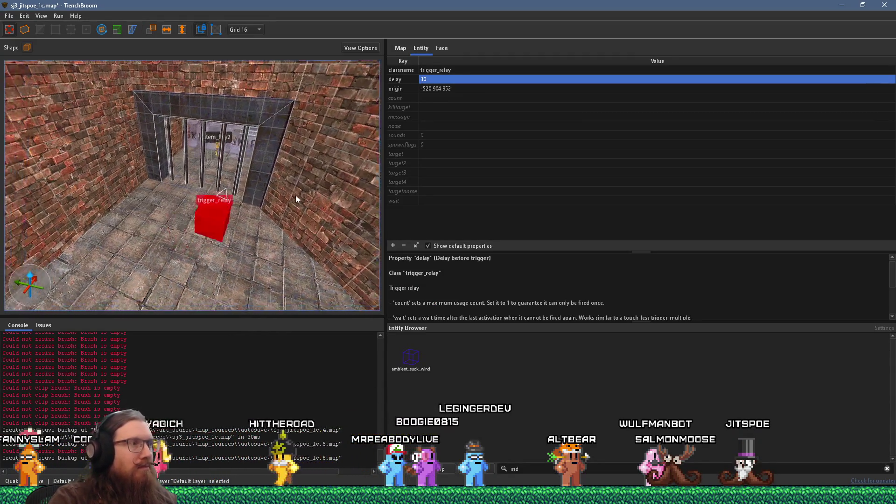
mouse_move(218, 248)
mouse_down()
mouse_move(173, 202)
mouse_move(213, 168)
mouse_move(243, 102)
mouse_move(219, 173)
mouse_up()
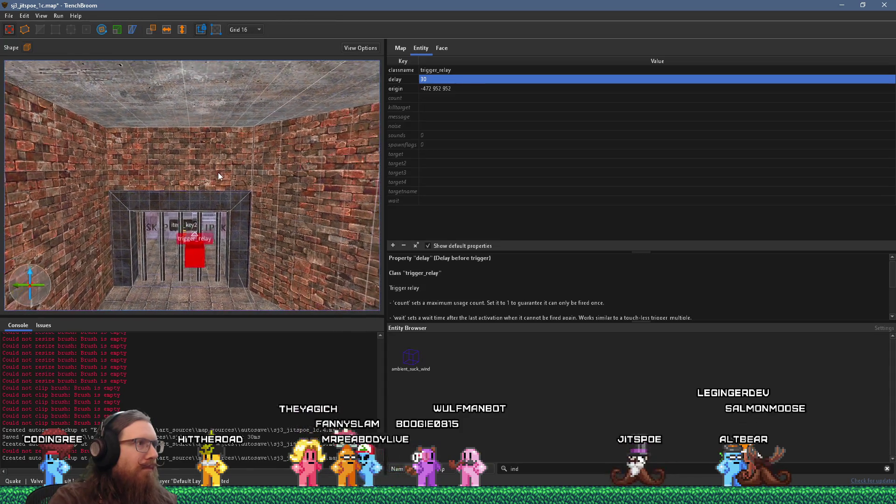
scroll(220, 175, up, 5)
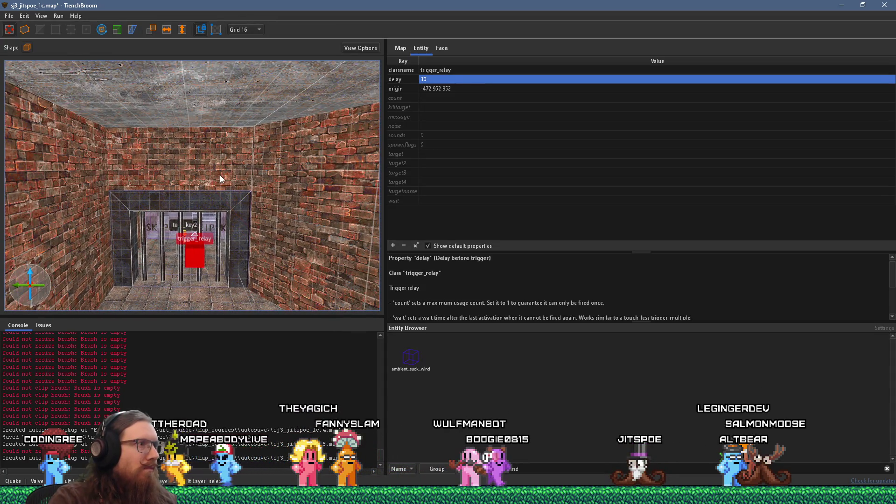
mouse_move(223, 170)
mouse_down()
mouse_move(165, 242)
mouse_move(191, 214)
mouse_up()
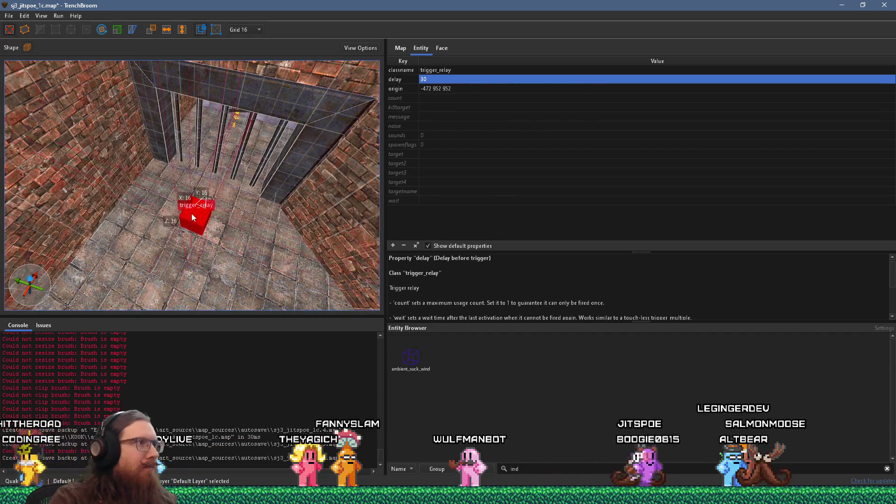
Set the relay's target to wave_battle_over.
click(424, 193)
click(420, 155)
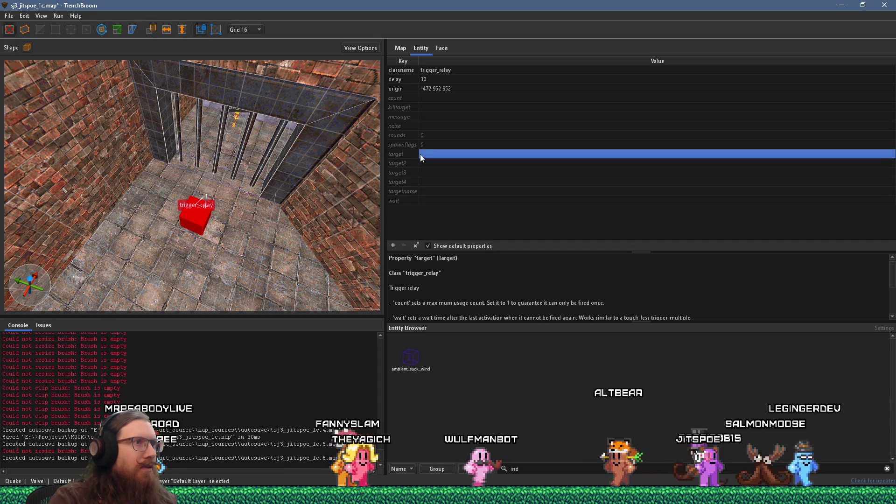
double_click(420, 154)
text(don)
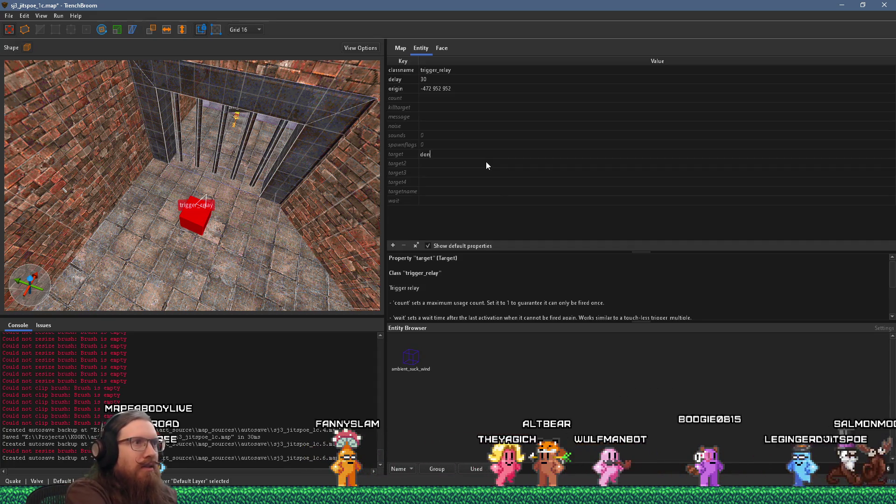
key(BackSpace)
key(BackSpace)
key(BackSpace)
text(wa)
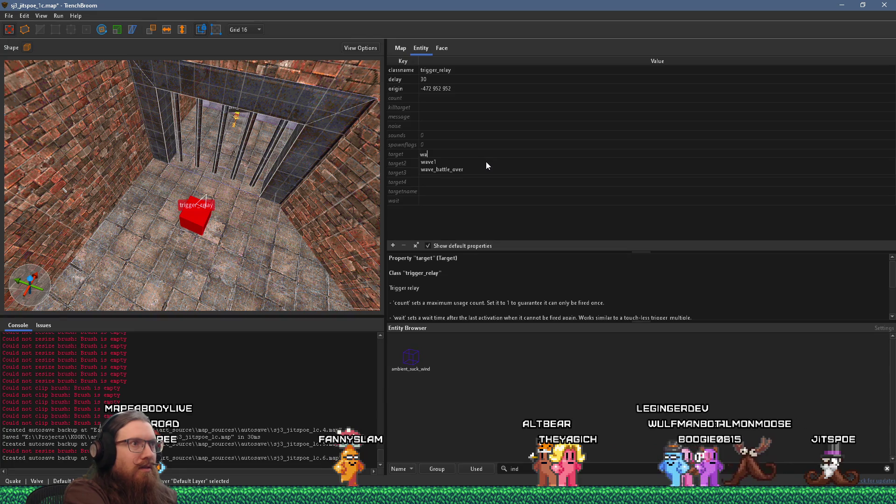
key(Down)
key(Down)
Name the relay wave3 and remove its unused target2 property.
double_click(486, 163)
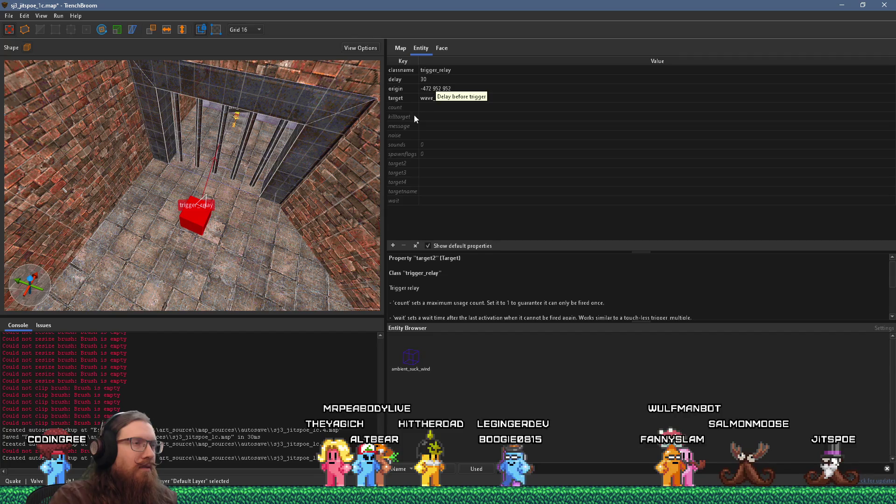
click(430, 189)
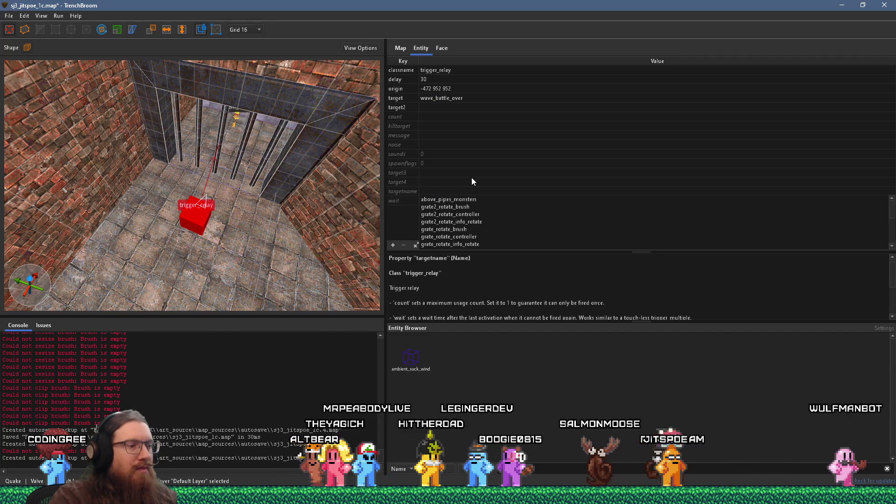
text(wave3)
key(Return)
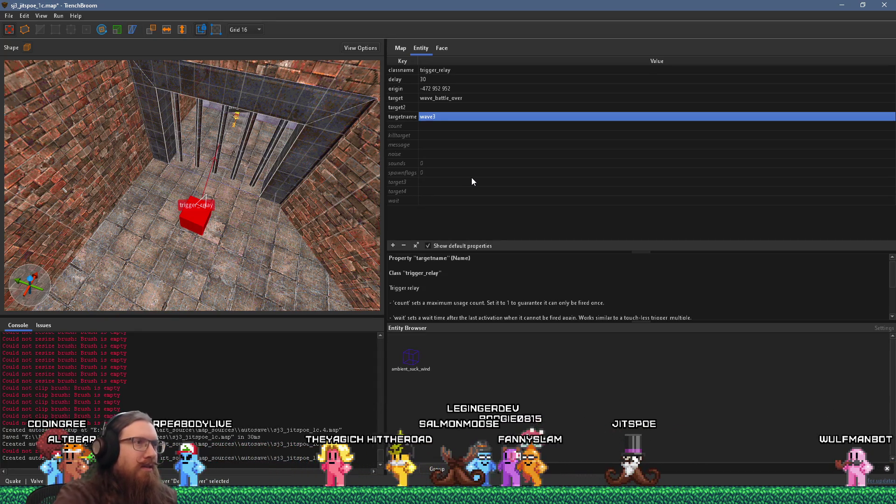
click(402, 108)
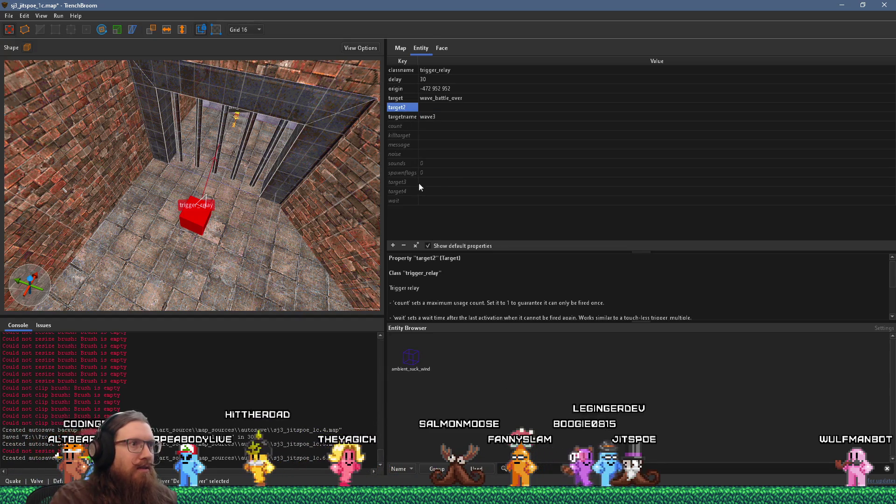
click(403, 245)
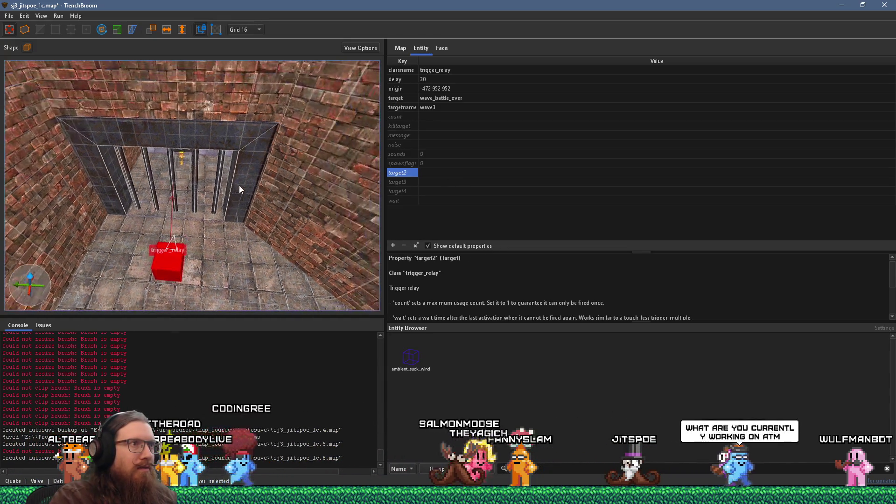
Deselect the relay and pick out a pipe brush by the brick wall corner.
scroll(241, 173, up, 5)
key(Escape)
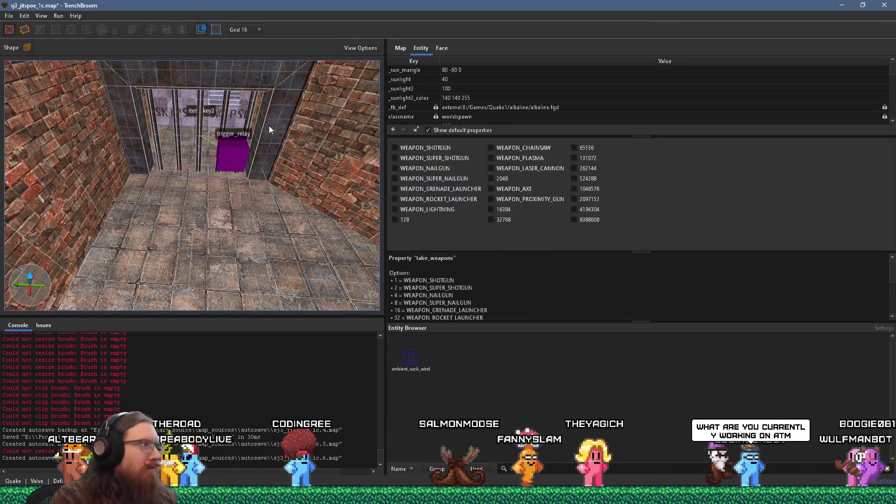
click(202, 136)
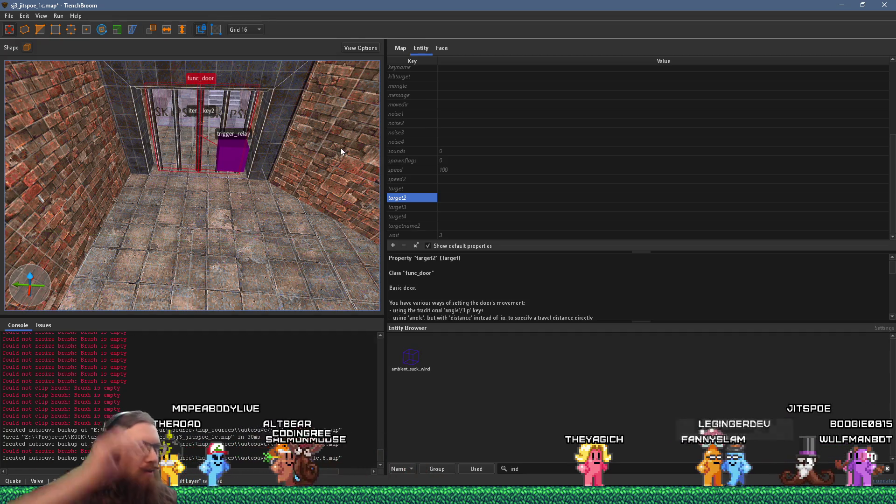
mouse_move(340, 147)
mouse_down()
mouse_move(258, 178)
mouse_move(323, 181)
mouse_move(200, 201)
mouse_move(156, 189)
mouse_move(154, 200)
mouse_move(82, 214)
mouse_move(172, 214)
mouse_move(37, 247)
mouse_move(118, 226)
mouse_move(163, 253)
mouse_move(78, 245)
mouse_move(80, 202)
mouse_move(152, 175)
mouse_move(158, 113)
mouse_move(179, 158)
mouse_move(261, 198)
mouse_move(121, 140)
mouse_move(170, 154)
mouse_move(114, 158)
mouse_move(38, 144)
mouse_move(124, 164)
mouse_move(112, 154)
mouse_move(166, 271)
mouse_up()
click(170, 154)
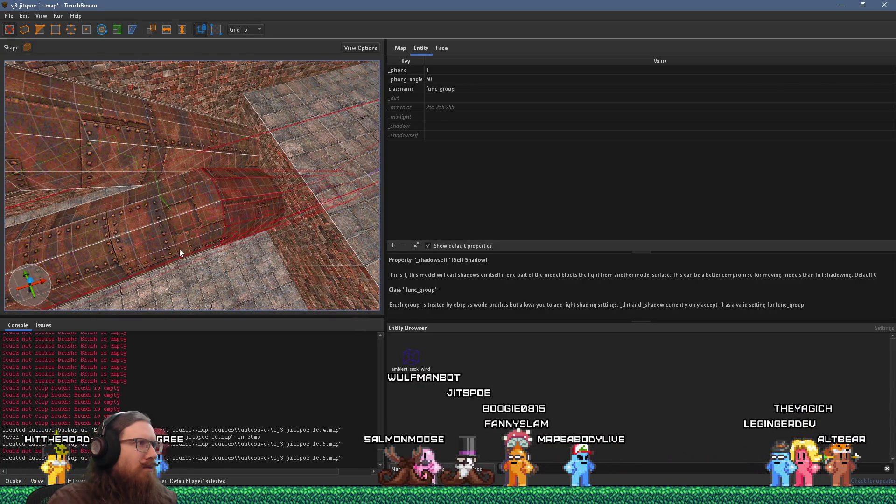
mouse_move(155, 168)
mouse_down()
mouse_move(181, 190)
mouse_move(208, 239)
mouse_move(202, 244)
mouse_move(195, 196)
mouse_move(226, 153)
mouse_move(263, 149)
mouse_move(159, 170)
mouse_move(123, 202)
mouse_move(86, 215)
mouse_move(93, 196)
mouse_move(32, 128)
mouse_move(49, 63)
mouse_move(102, 235)
mouse_move(176, 226)
mouse_move(180, 159)
mouse_move(187, 247)
mouse_move(190, 219)
mouse_move(296, 190)
mouse_move(77, 210)
mouse_move(264, 177)
mouse_move(234, 163)
mouse_up()
mouse_move(95, 166)
mouse_down()
mouse_move(357, 175)
mouse_move(307, 162)
mouse_move(216, 164)
mouse_move(70, 119)
mouse_move(198, 141)
mouse_move(180, 156)
mouse_move(200, 156)
mouse_move(99, 164)
mouse_up()
key(Escape)
mouse_move(147, 182)
mouse_down()
mouse_move(139, 164)
mouse_move(137, 186)
mouse_move(152, 185)
mouse_move(53, 268)
mouse_move(103, 238)
mouse_move(91, 269)
mouse_up()
mouse_move(142, 210)
mouse_down()
mouse_move(198, 211)
mouse_move(285, 269)
mouse_move(215, 261)
mouse_move(282, 255)
mouse_move(247, 231)
mouse_move(281, 126)
mouse_move(231, 128)
mouse_move(253, 113)
mouse_move(243, 113)
mouse_move(259, 121)
mouse_move(92, 160)
mouse_move(165, 138)
mouse_move(127, 134)
mouse_up()
mouse_move(193, 136)
mouse_down()
mouse_move(212, 140)
mouse_move(128, 172)
mouse_move(111, 111)
mouse_move(126, 116)
mouse_move(105, 105)
mouse_move(112, 106)
mouse_move(45, 122)
mouse_move(127, 129)
mouse_move(72, 110)
mouse_up()
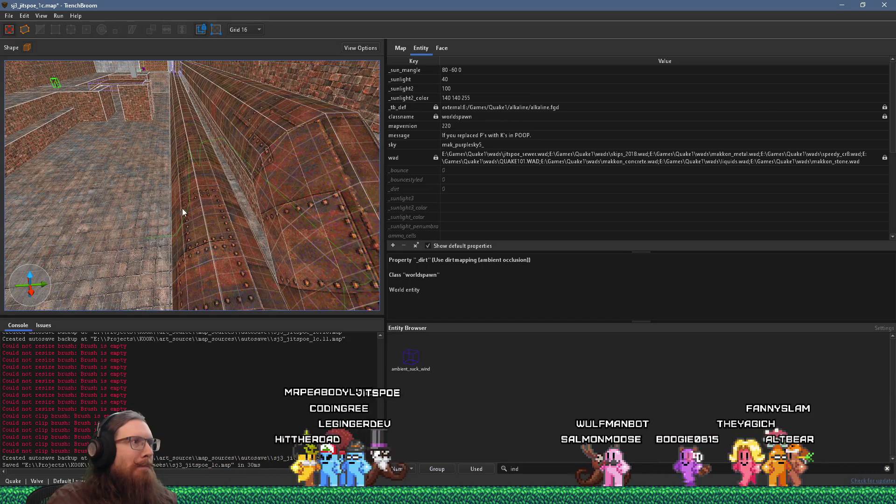
drag(183, 208, 176, 248)
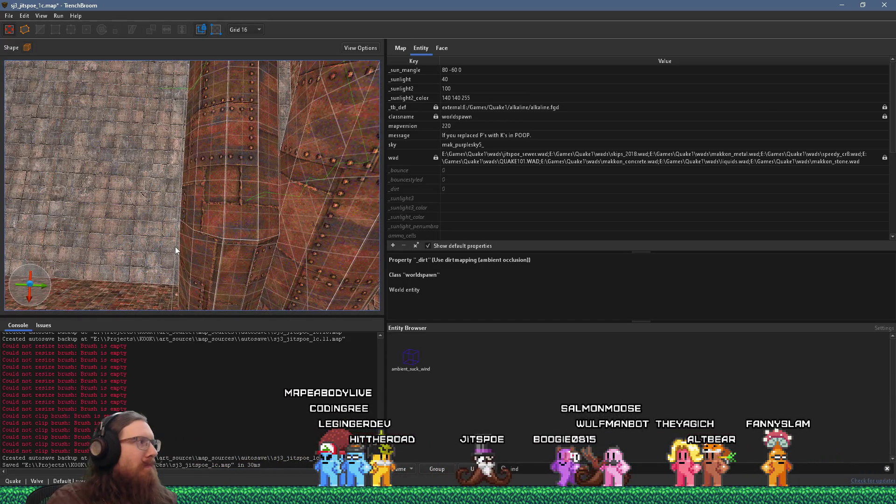
mouse_move(206, 231)
mouse_down()
mouse_move(215, 178)
mouse_move(170, 97)
mouse_move(265, 112)
mouse_up()
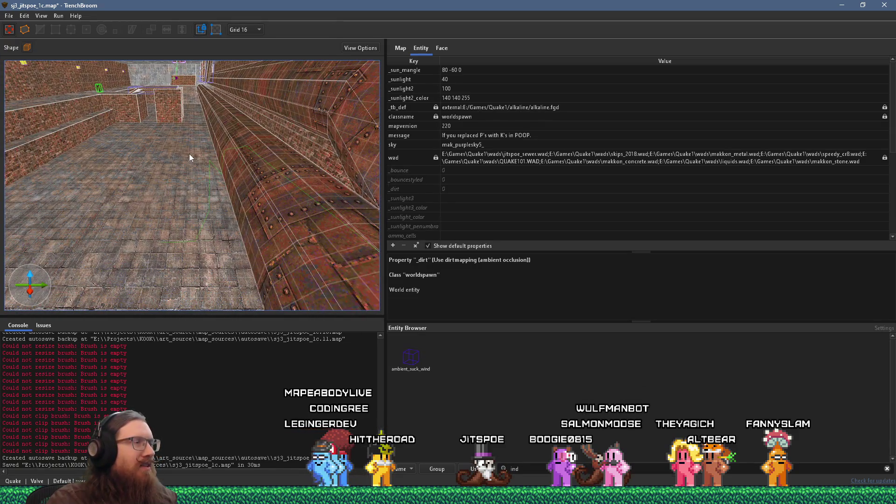
mouse_move(189, 153)
mouse_down()
mouse_move(201, 142)
mouse_move(197, 230)
mouse_move(226, 153)
mouse_move(318, 179)
mouse_move(210, 182)
mouse_move(269, 64)
mouse_move(212, 155)
mouse_move(231, 122)
mouse_move(234, 169)
mouse_move(245, 146)
mouse_move(219, 208)
mouse_move(246, 170)
mouse_move(277, 193)
mouse_move(209, 223)
mouse_move(273, 187)
mouse_move(200, 184)
mouse_move(247, 189)
mouse_move(198, 167)
mouse_move(235, 161)
mouse_move(196, 170)
mouse_move(104, 159)
mouse_move(210, 146)
mouse_move(22, 150)
mouse_move(322, 200)
mouse_move(223, 219)
mouse_move(186, 215)
mouse_up()
click(236, 181)
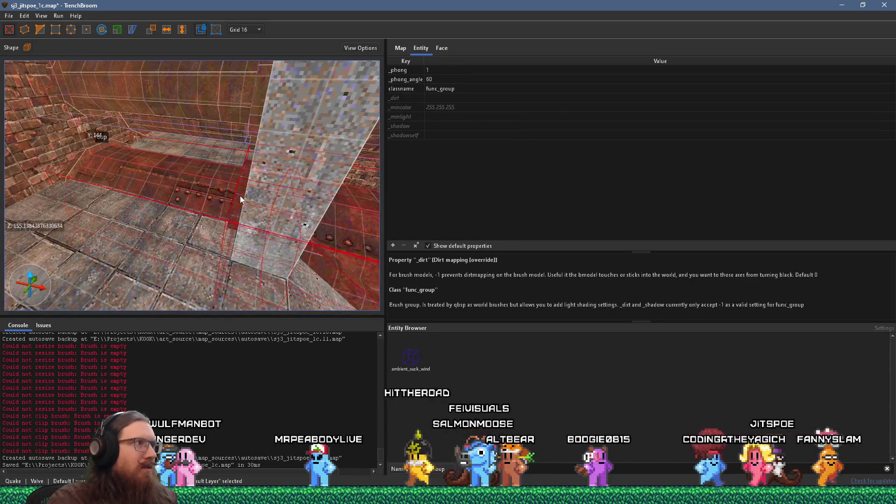
Group the riveted pipe pieces under a new name and shift the group 32 units along Y.
mouse_move(81, 161)
mouse_down()
mouse_move(168, 155)
mouse_move(106, 207)
mouse_move(279, 144)
mouse_move(201, 159)
mouse_move(233, 168)
mouse_move(270, 162)
mouse_move(166, 186)
mouse_move(278, 160)
mouse_up()
right_click(278, 160)
click(301, 167)
text(another b)
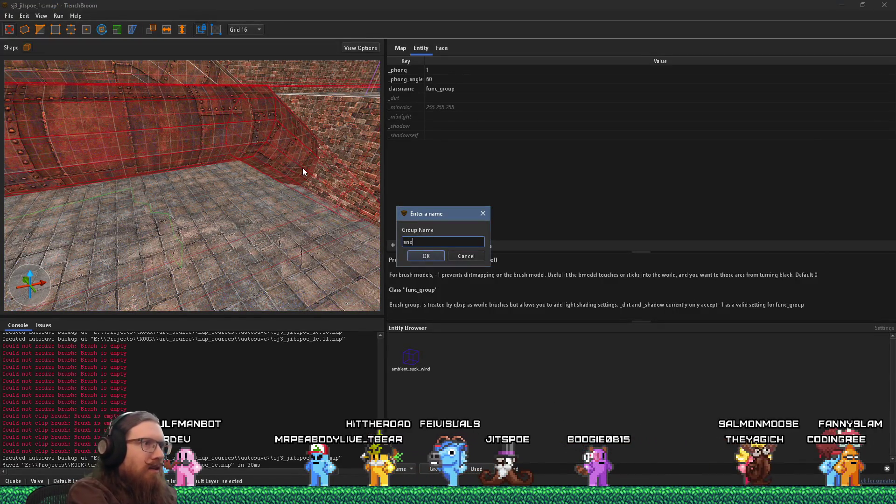
key(BackSpace)
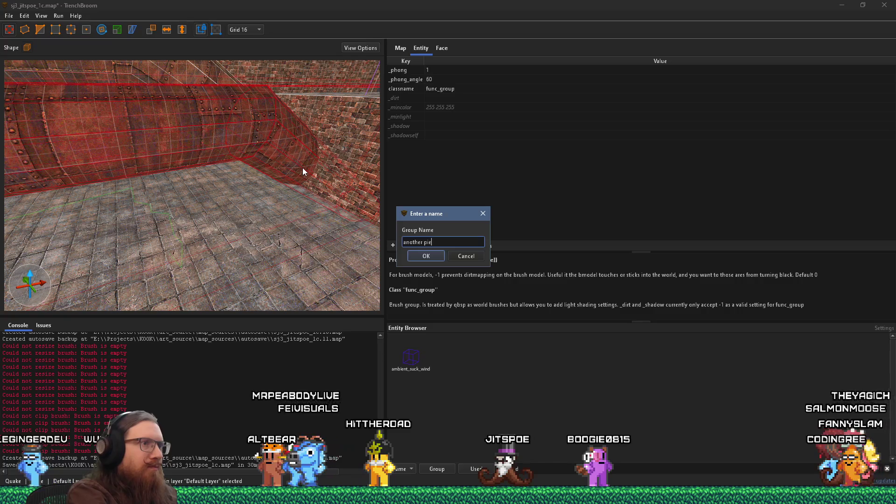
key(Return)
mouse_move(293, 169)
mouse_down()
mouse_move(114, 232)
mouse_move(203, 203)
mouse_move(106, 214)
mouse_move(168, 208)
mouse_move(99, 201)
mouse_up()
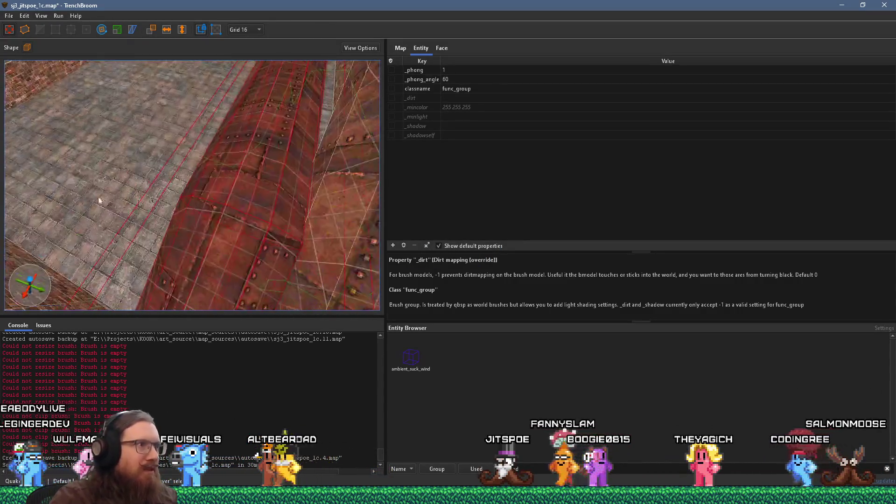
mouse_move(219, 256)
mouse_down()
mouse_move(187, 253)
mouse_move(214, 142)
mouse_move(215, 189)
mouse_move(203, 215)
mouse_move(158, 165)
mouse_move(251, 205)
mouse_move(130, 217)
mouse_move(142, 166)
mouse_move(284, 195)
mouse_move(209, 155)
mouse_move(328, 277)
mouse_move(187, 132)
mouse_move(215, 240)
mouse_move(176, 113)
mouse_move(199, 256)
mouse_move(186, 142)
mouse_move(180, 264)
mouse_move(195, 136)
mouse_move(191, 229)
mouse_move(192, 139)
mouse_move(215, 203)
mouse_move(215, 147)
mouse_move(215, 173)
mouse_move(243, 218)
mouse_move(230, 168)
mouse_move(200, 207)
mouse_move(209, 182)
mouse_move(186, 226)
mouse_up()
Select the ceiling and right wall brushes, looking across the room to the floor and ramp.
click(223, 94)
mouse_move(223, 94)
mouse_down()
mouse_move(232, 79)
mouse_move(243, 82)
mouse_up()
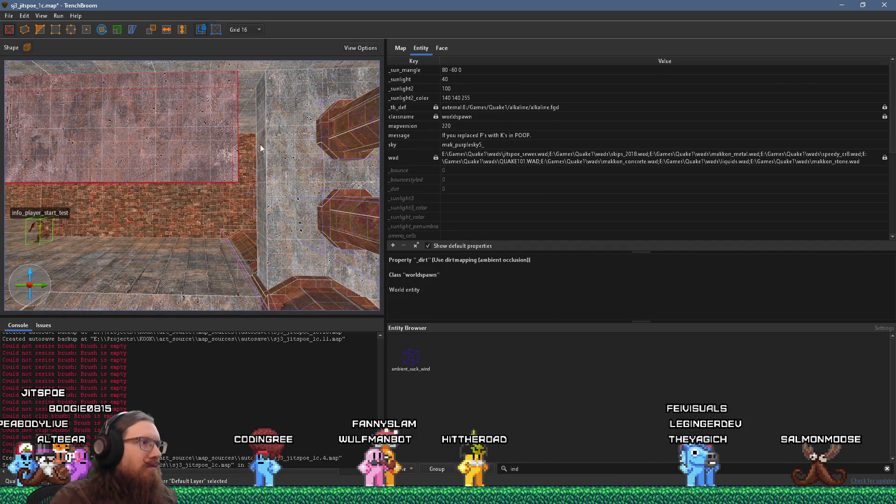
click(262, 159)
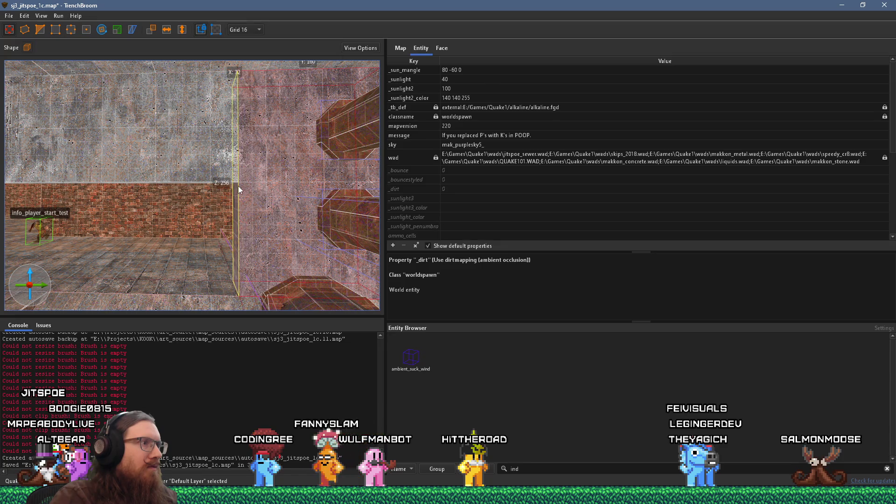
mouse_move(239, 187)
mouse_down()
mouse_move(191, 207)
mouse_move(240, 242)
mouse_move(142, 237)
mouse_move(213, 240)
mouse_move(140, 201)
mouse_move(335, 161)
mouse_move(220, 176)
mouse_move(198, 240)
mouse_move(162, 236)
mouse_move(203, 200)
mouse_move(217, 160)
mouse_move(166, 150)
mouse_move(226, 188)
mouse_move(262, 187)
mouse_move(319, 139)
mouse_move(360, 130)
mouse_move(217, 226)
mouse_move(166, 206)
mouse_up()
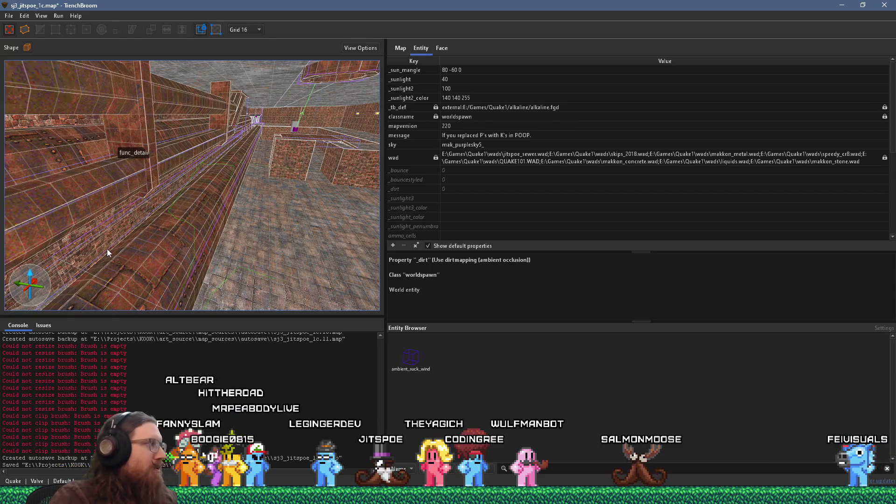
Save the map, compile it with the alkaline dev profile, and select the spawn_pipe cylinder.
click(9, 16)
click(42, 49)
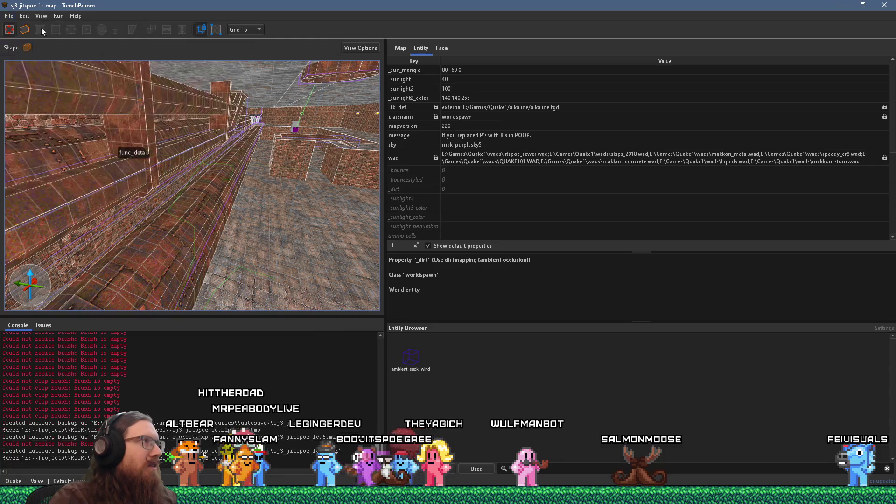
click(84, 27)
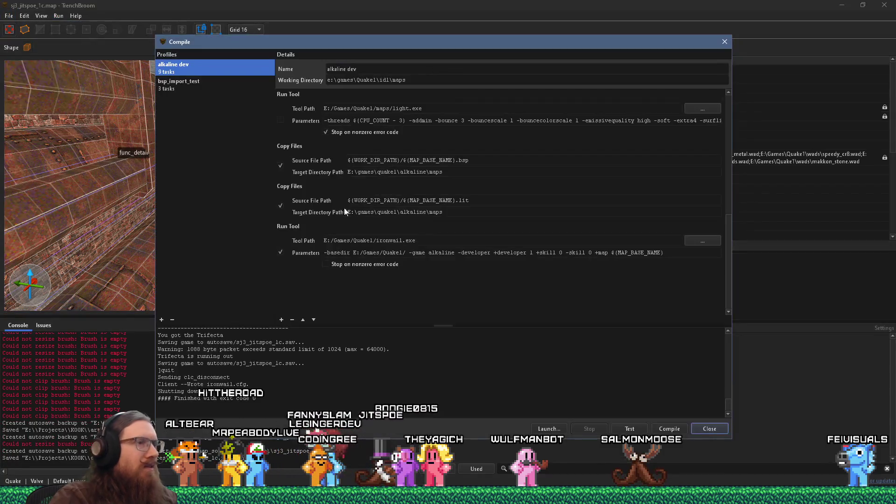
click(669, 430)
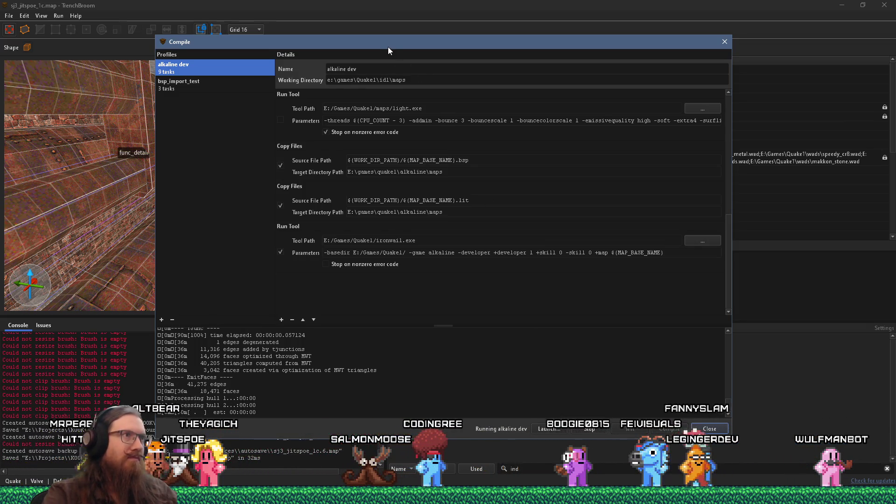
drag(388, 46, 567, 53)
mouse_move(115, 135)
mouse_down()
mouse_move(168, 100)
mouse_move(231, 87)
mouse_move(212, 120)
mouse_move(253, 116)
mouse_up()
click(255, 112)
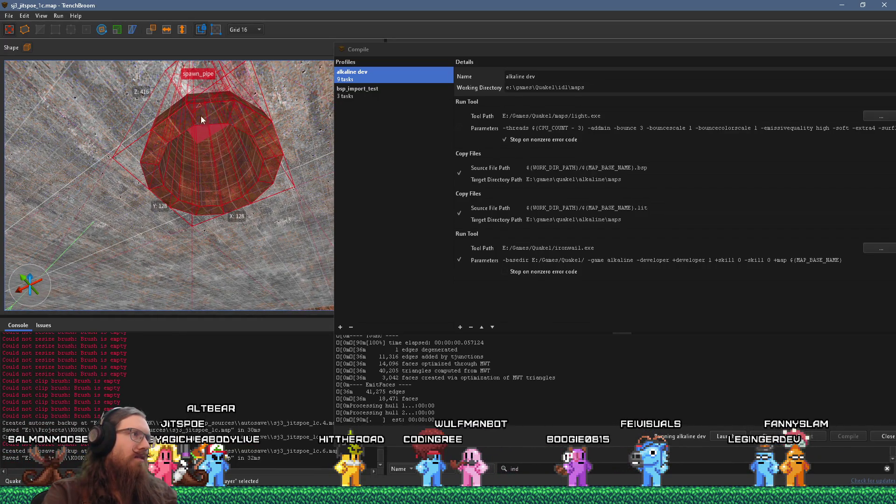
Set the grid size to 128 and move the spawn_pipe one grid step left.
mouse_move(134, 149)
mouse_down()
mouse_move(144, 123)
mouse_move(180, 169)
mouse_up()
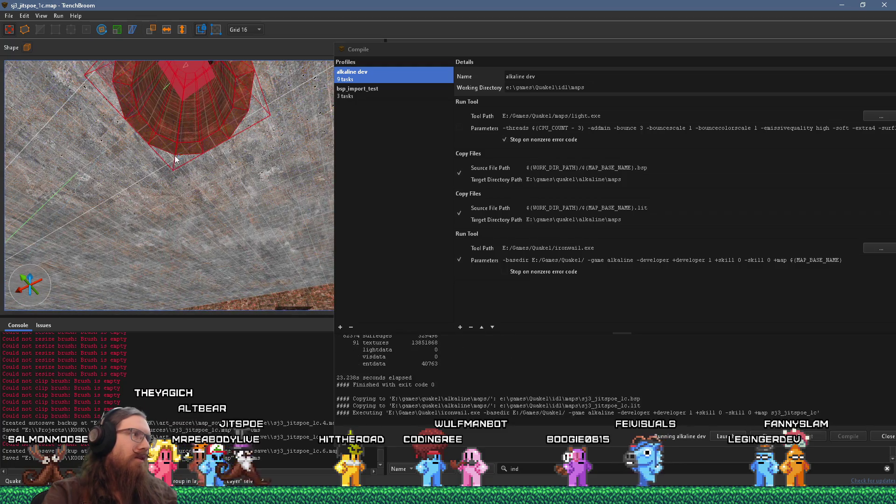
mouse_move(208, 143)
mouse_down()
mouse_move(161, 136)
mouse_move(181, 195)
mouse_move(253, 104)
mouse_move(248, 183)
mouse_move(257, 184)
mouse_move(189, 298)
mouse_move(221, 114)
mouse_up()
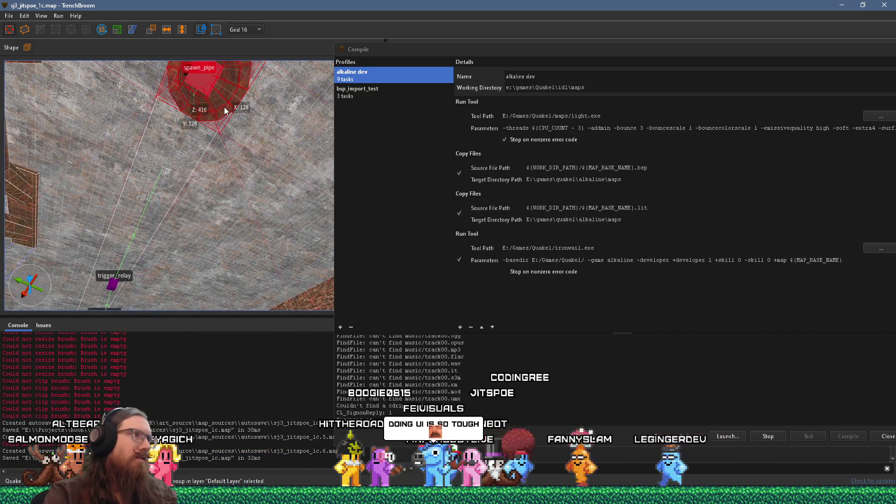
mouse_move(183, 172)
mouse_down()
mouse_move(242, 187)
mouse_move(182, 215)
mouse_move(255, 175)
mouse_move(223, 175)
mouse_move(204, 183)
mouse_move(276, 192)
mouse_up()
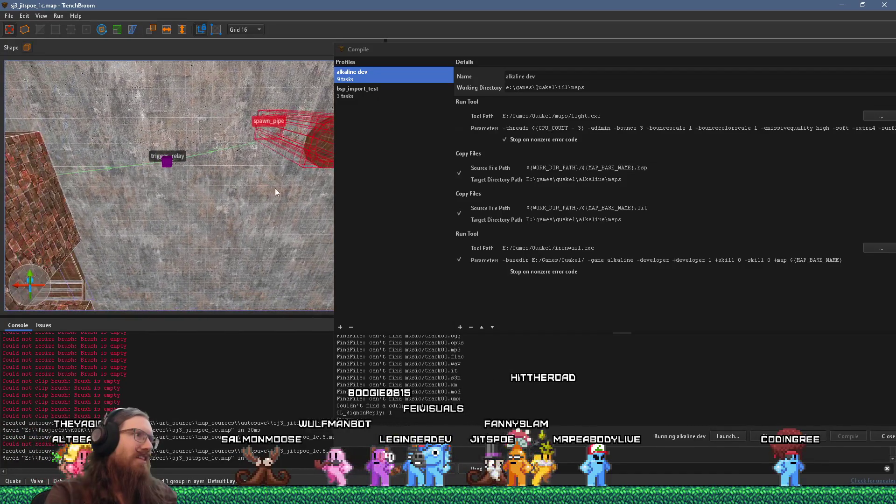
click(243, 29)
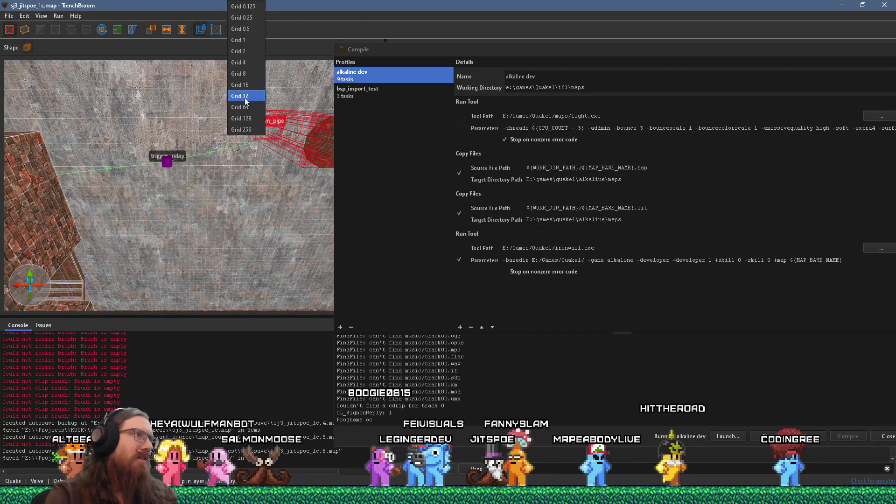
click(249, 119)
mouse_move(261, 135)
mouse_down()
mouse_move(283, 151)
mouse_move(104, 160)
mouse_move(402, 180)
mouse_move(433, 206)
mouse_move(277, 192)
mouse_up()
mouse_move(232, 162)
mouse_down()
mouse_move(189, 158)
mouse_move(172, 224)
mouse_move(149, 236)
mouse_move(217, 240)
mouse_move(136, 247)
mouse_move(111, 297)
mouse_move(236, 215)
mouse_move(108, 250)
mouse_move(226, 243)
mouse_move(230, 208)
mouse_up()
Select the long floor-strip brush, then switch the selection to the pipe ring.
mouse_move(188, 228)
mouse_down()
mouse_move(242, 201)
mouse_move(115, 246)
mouse_move(104, 273)
mouse_up()
click(242, 208)
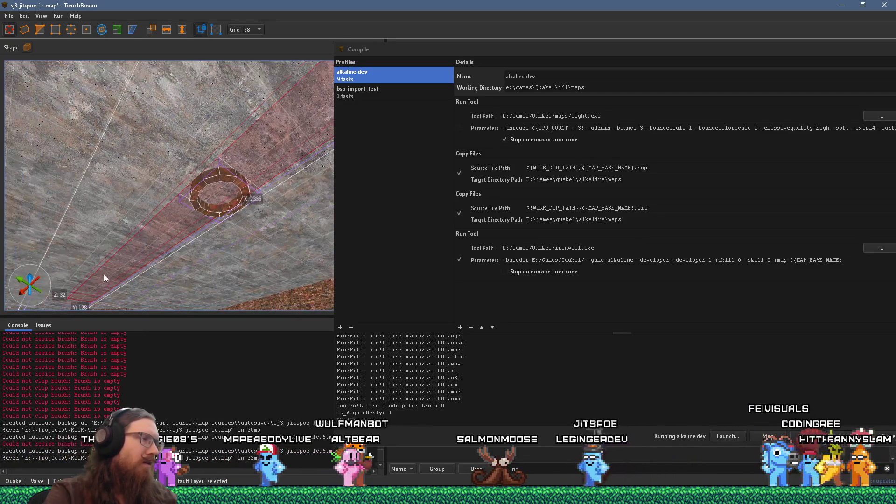
mouse_move(174, 228)
mouse_down()
mouse_move(319, 121)
mouse_move(303, 179)
mouse_up()
drag(205, 217, 269, 177)
click(251, 186)
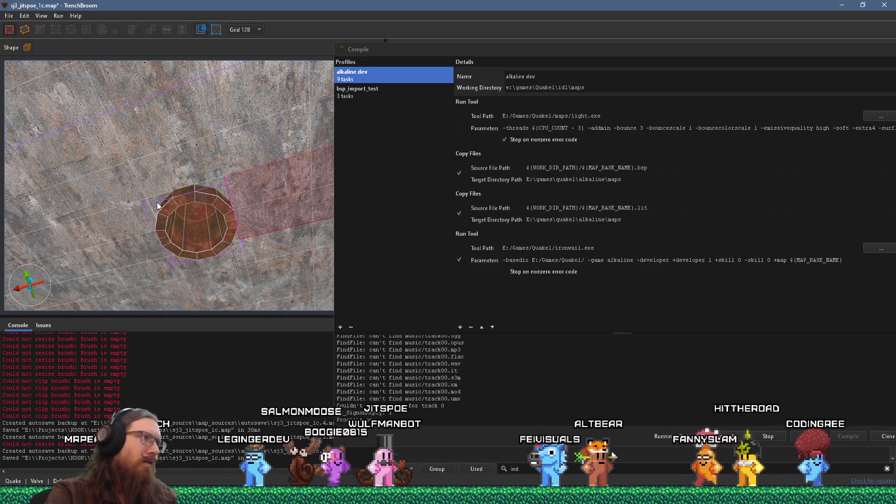
drag(158, 204, 99, 118)
mouse_move(187, 161)
mouse_down()
mouse_move(327, 107)
mouse_move(218, 136)
mouse_move(99, 301)
mouse_move(176, 239)
mouse_move(73, 278)
mouse_up()
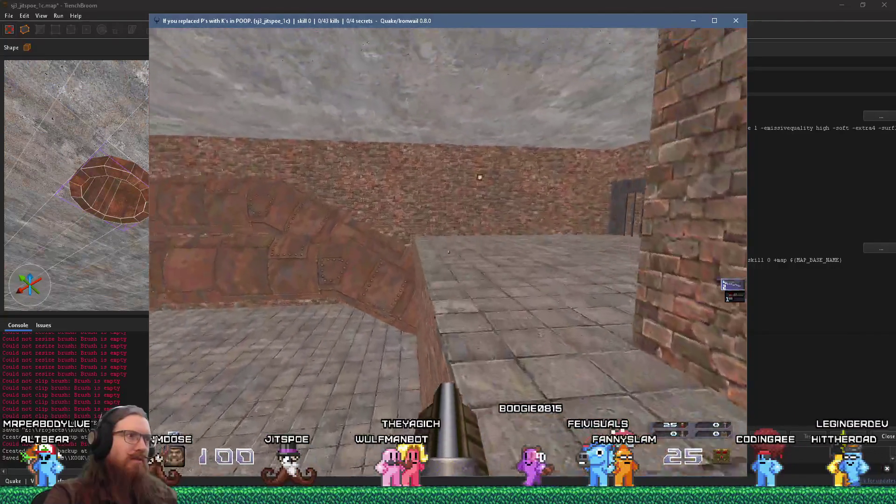
Walk along the brick wall and riveted pipe corridor toward the barred gate and chimney.
key(w)
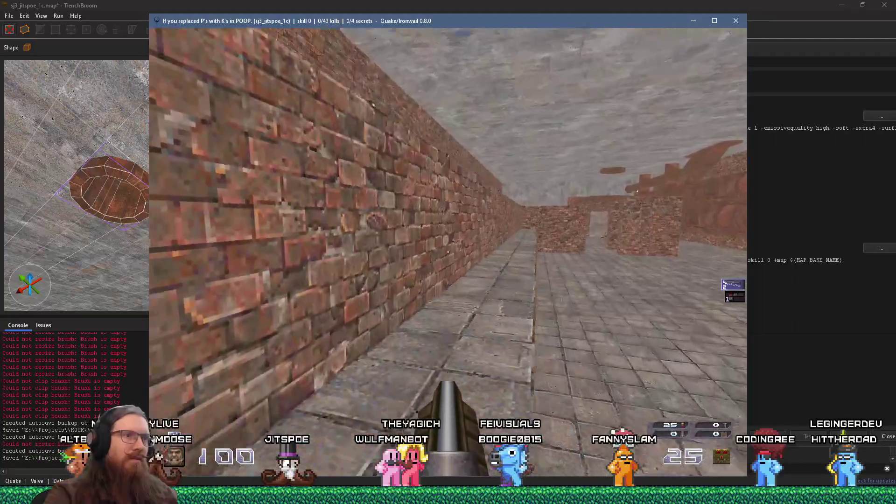
key(w)
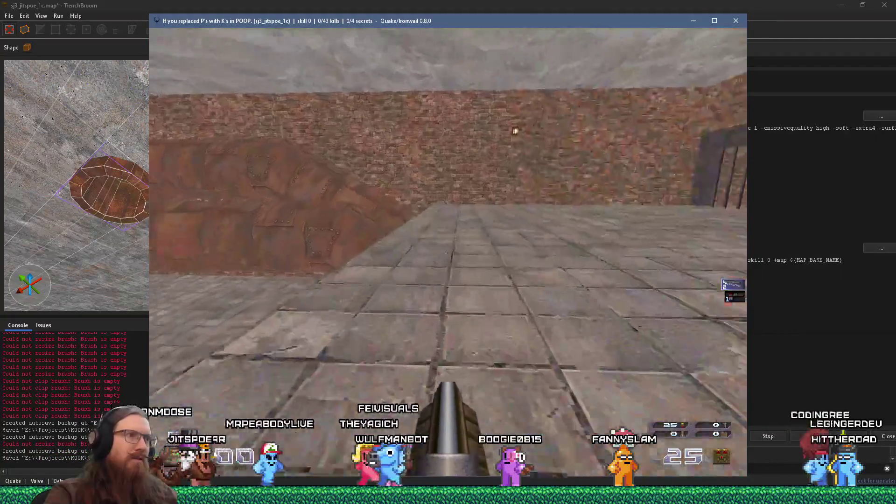
key(w)
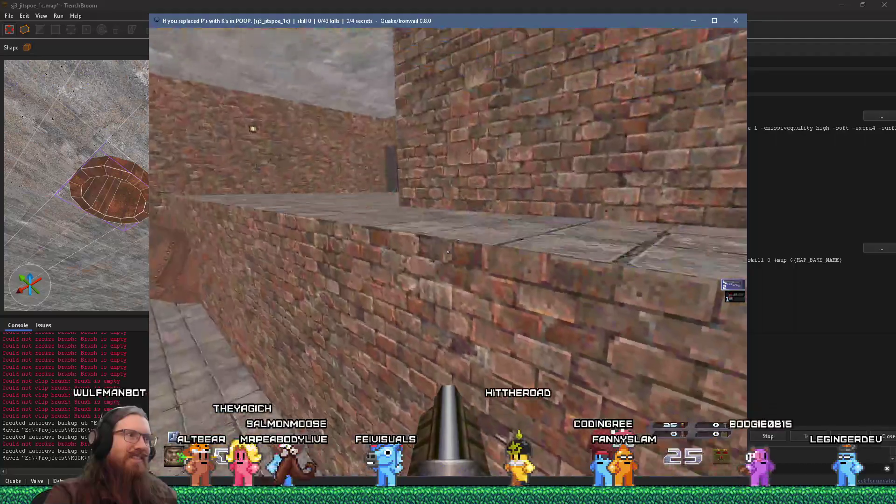
key(w)
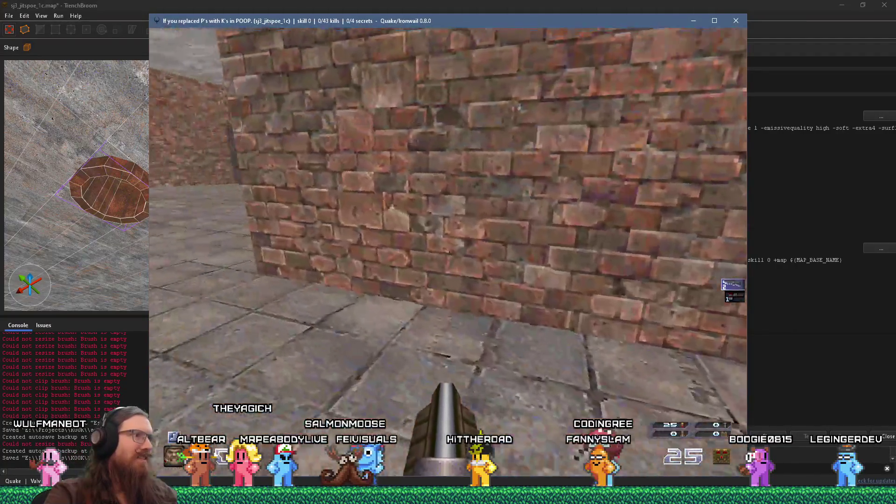
key(w)
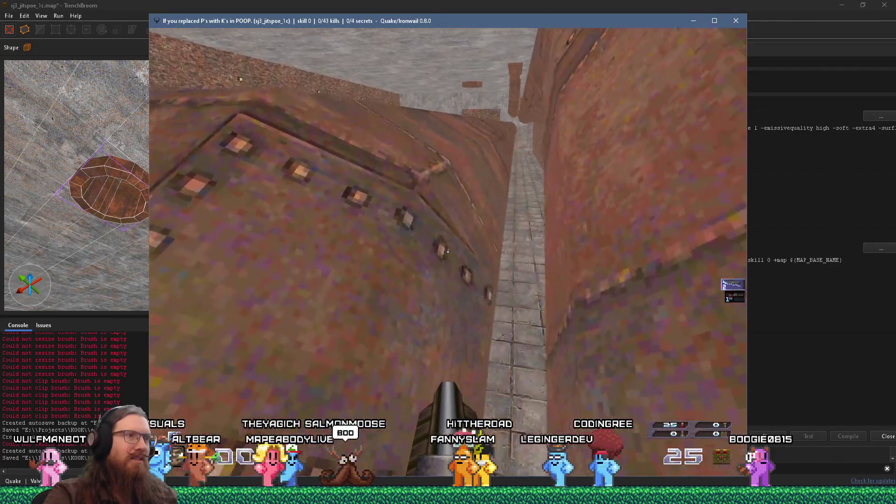
key(w)
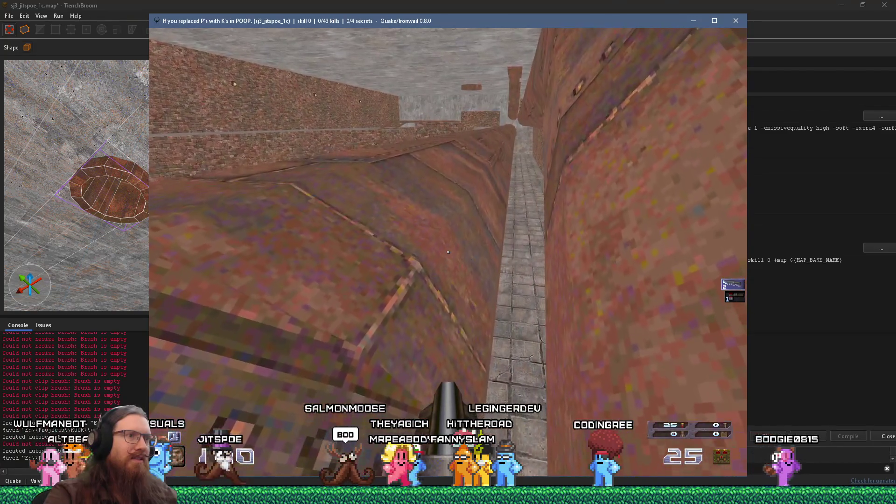
key(w)
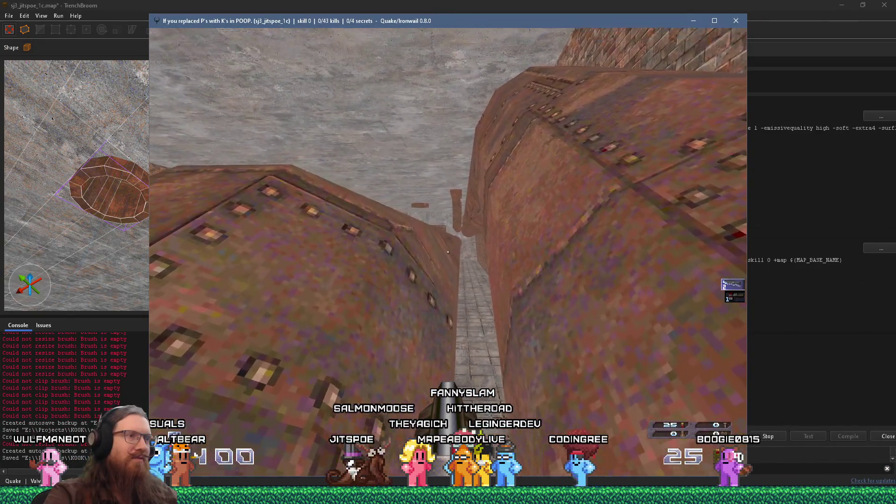
key(w)
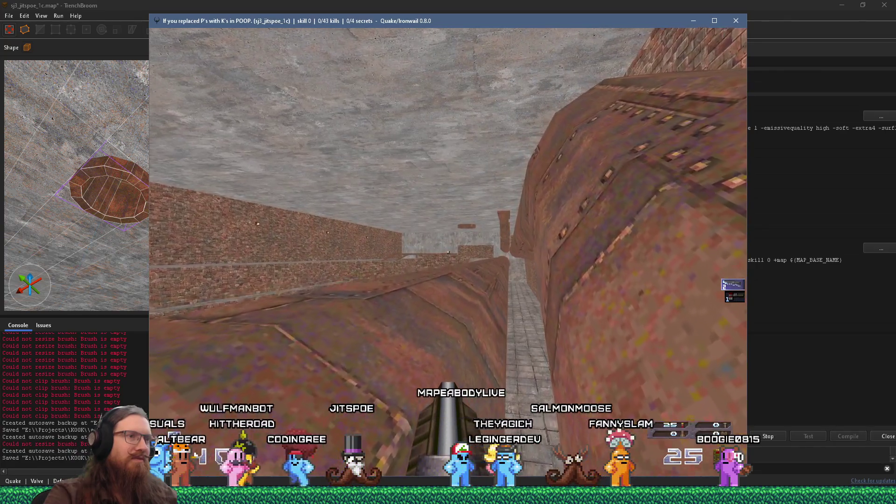
key(w)
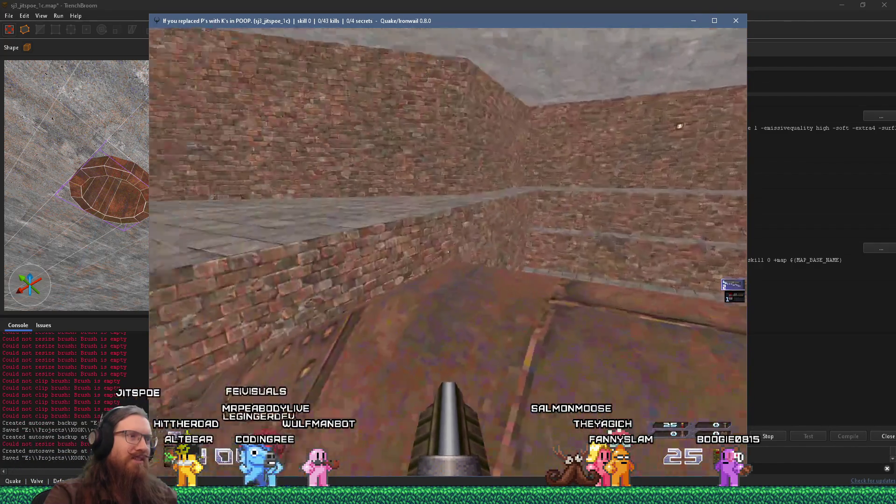
key(w)
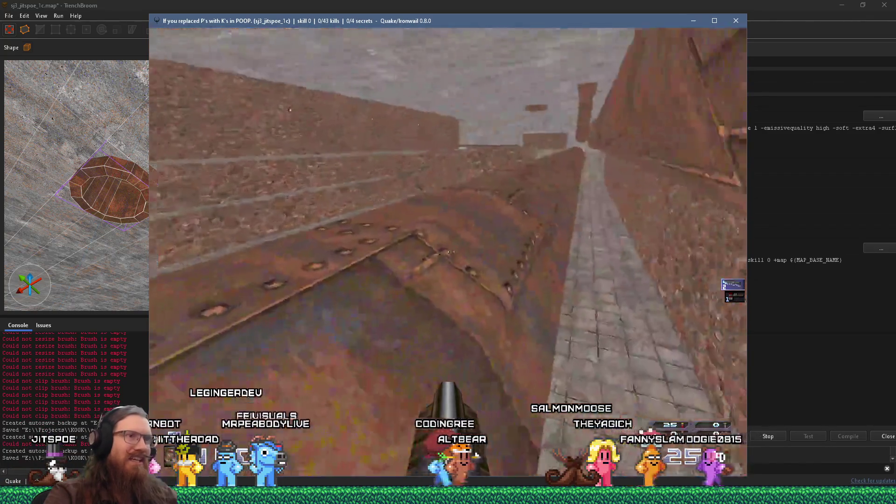
key(w)
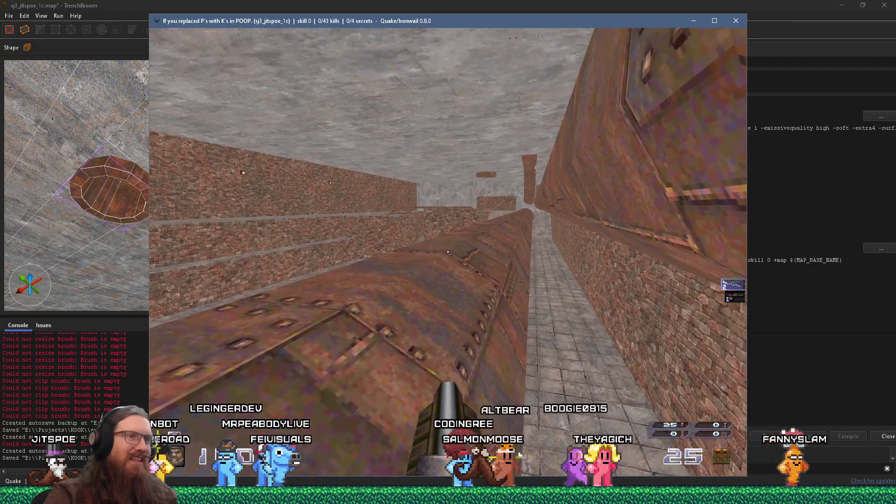
key(w)
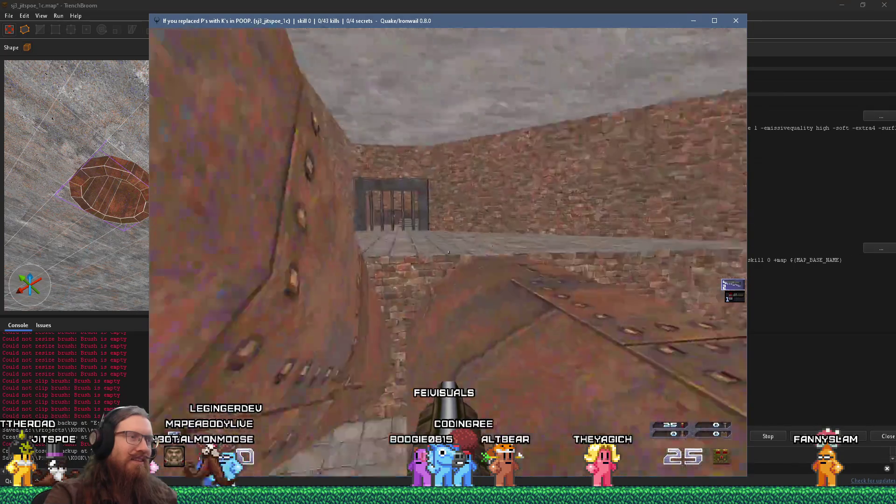
Shoot at the spider enemy, closing in and dodging its shots.
key(w)
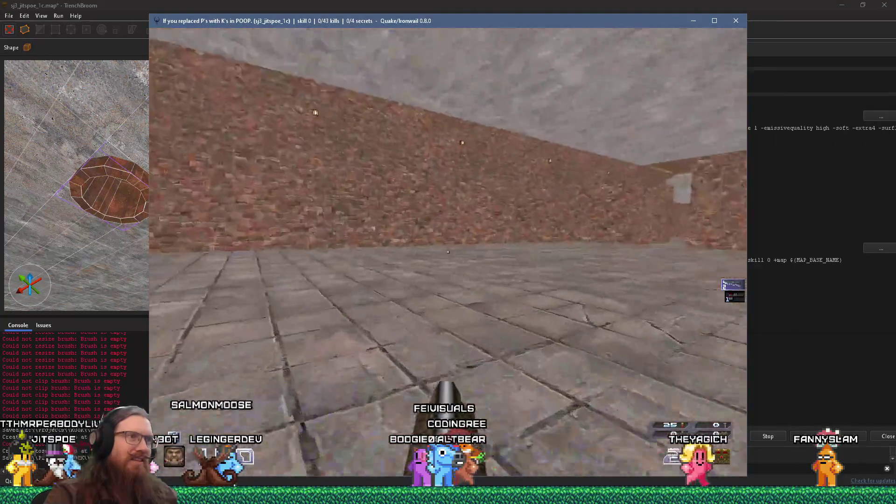
key(w)
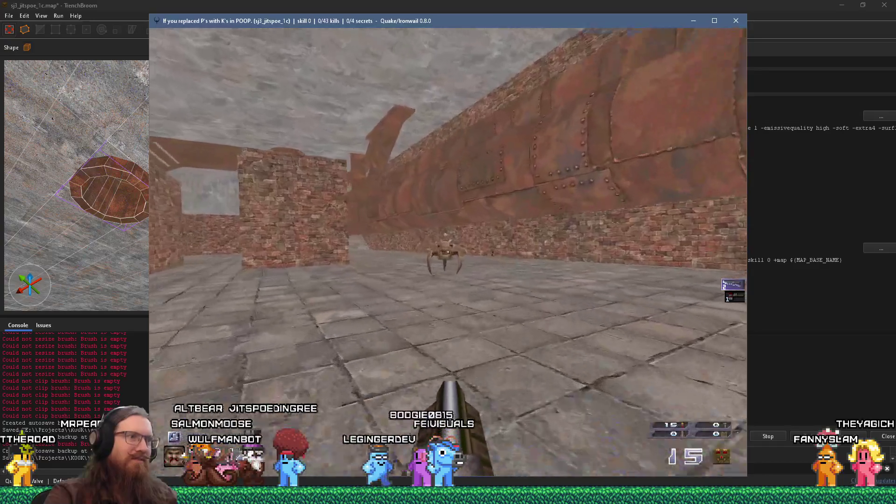
key(w)
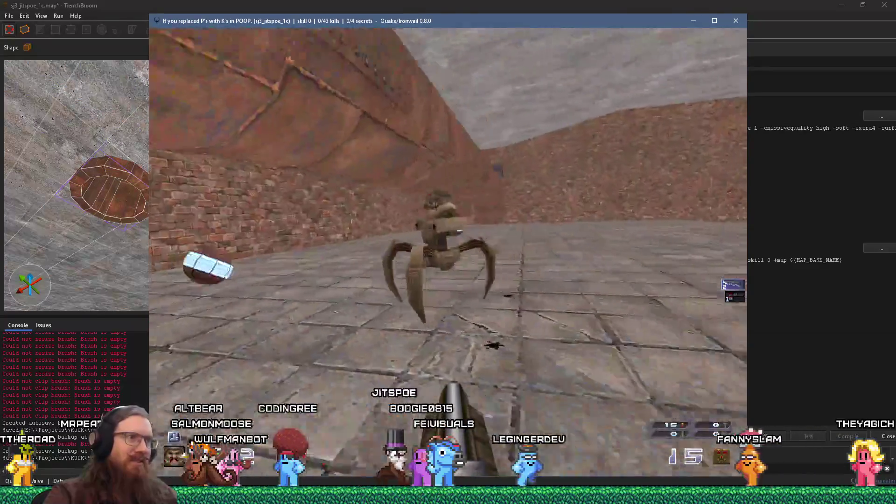
key(s)
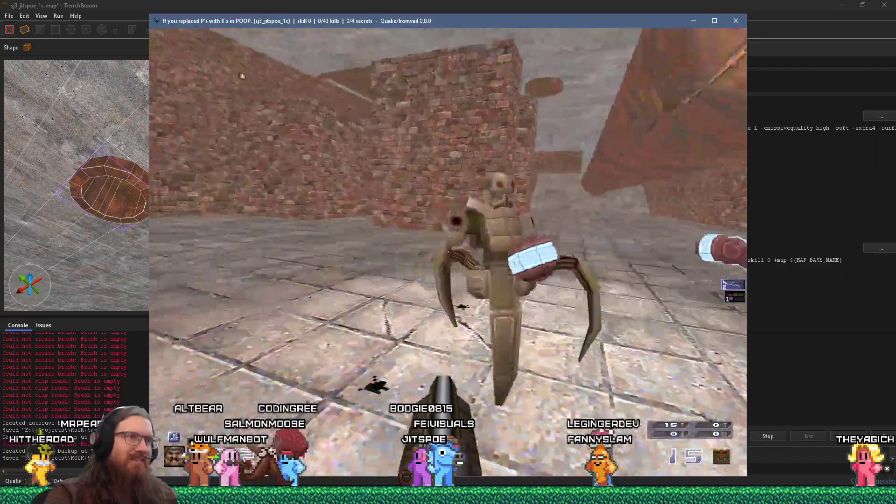
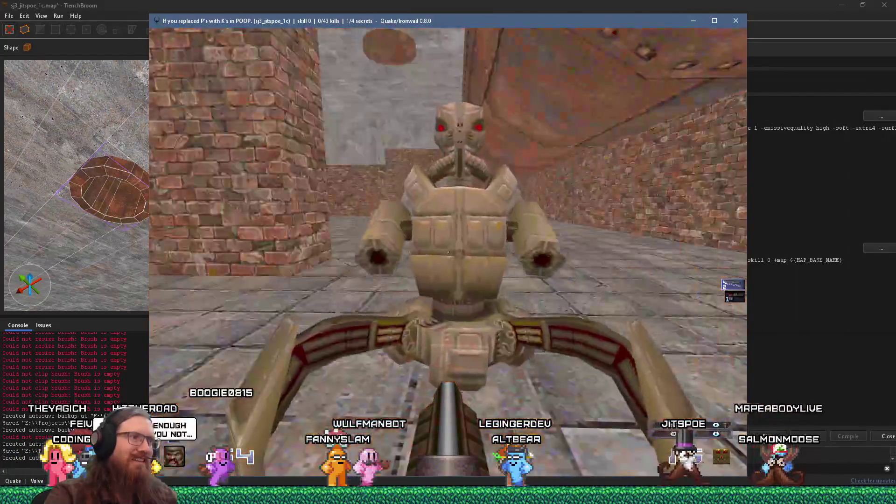
Shoot the robot enemy, then walk up the ramp and down the corridor.
click(448, 252)
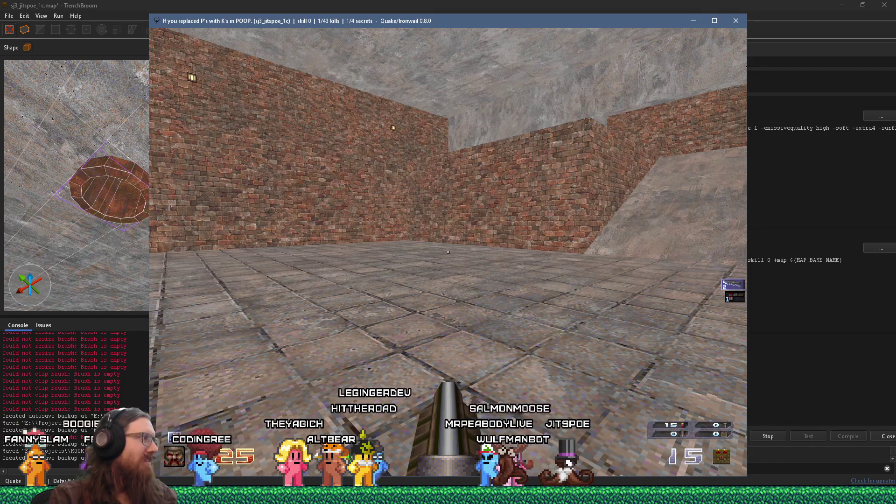
key(w)
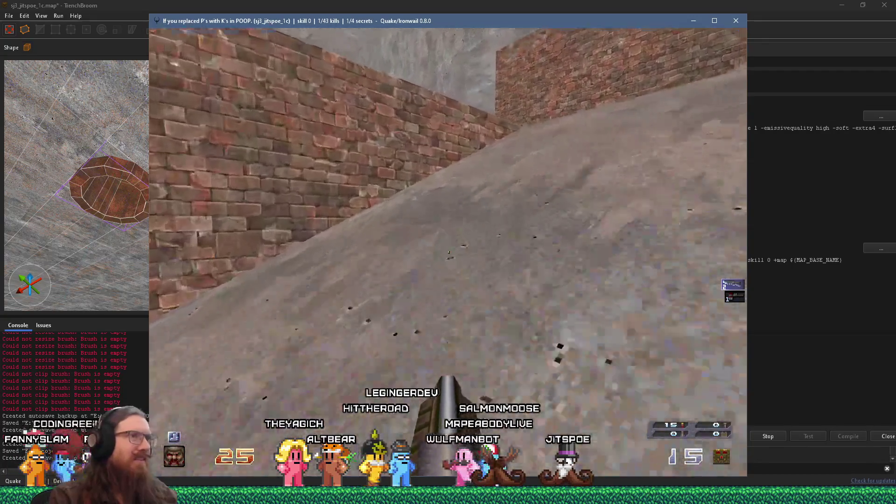
key(w)
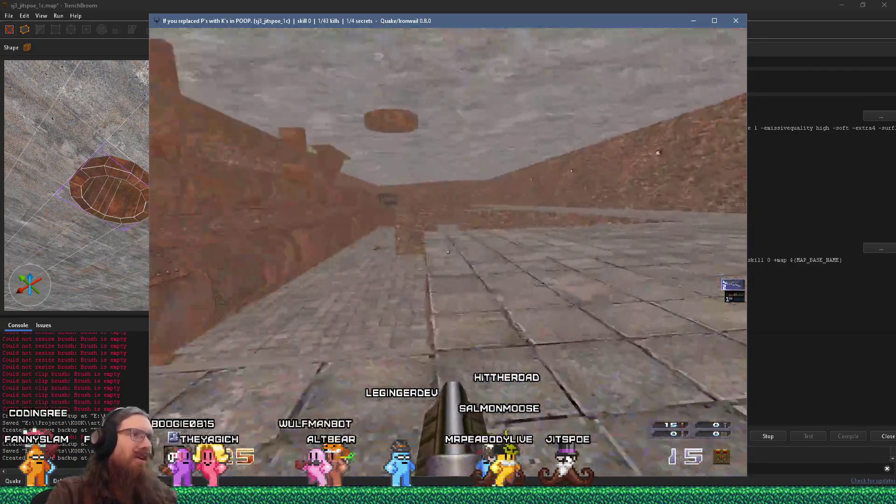
key(w)
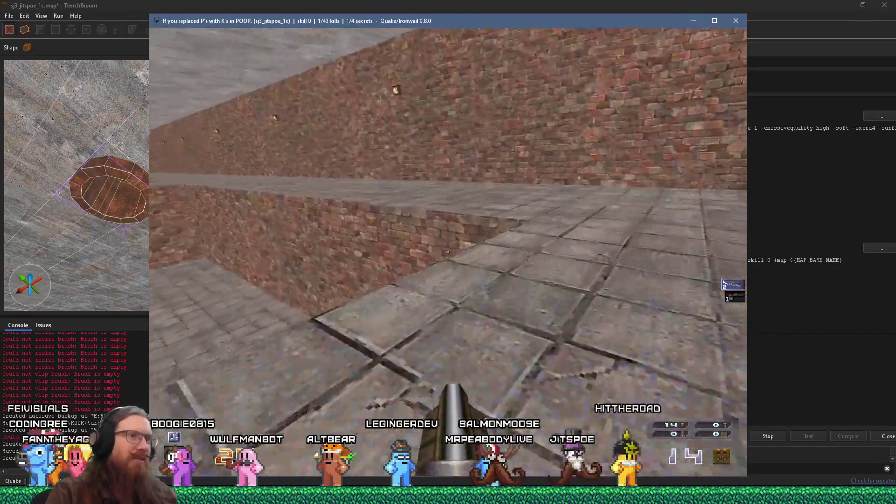
key(w)
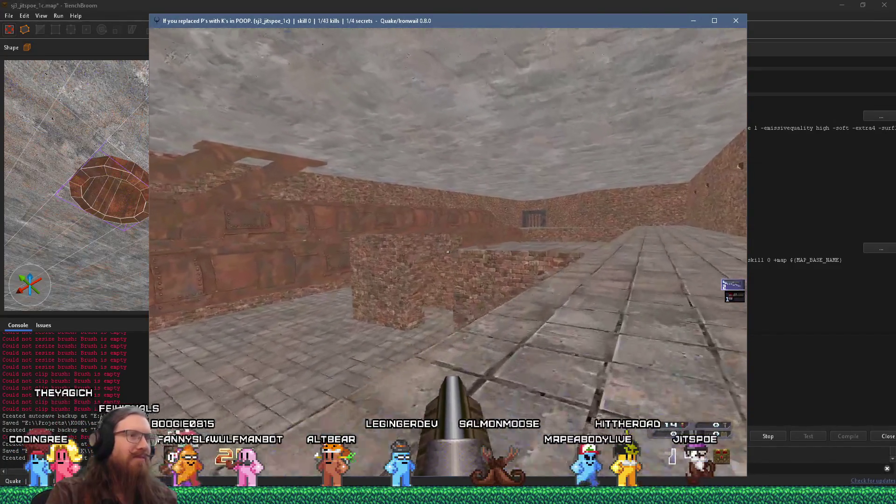
Move along the brick ledge to the rusty pipe wall and drop down the console.
key(w)
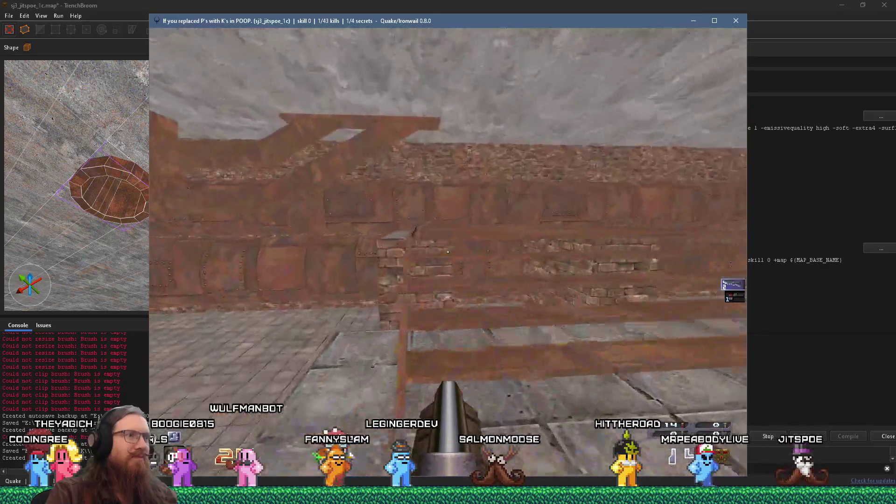
key(w)
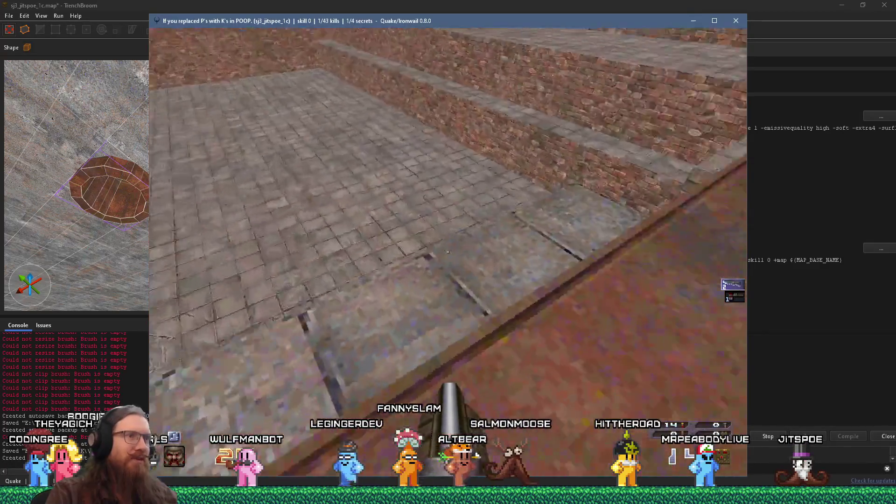
key(w)
key(grave)
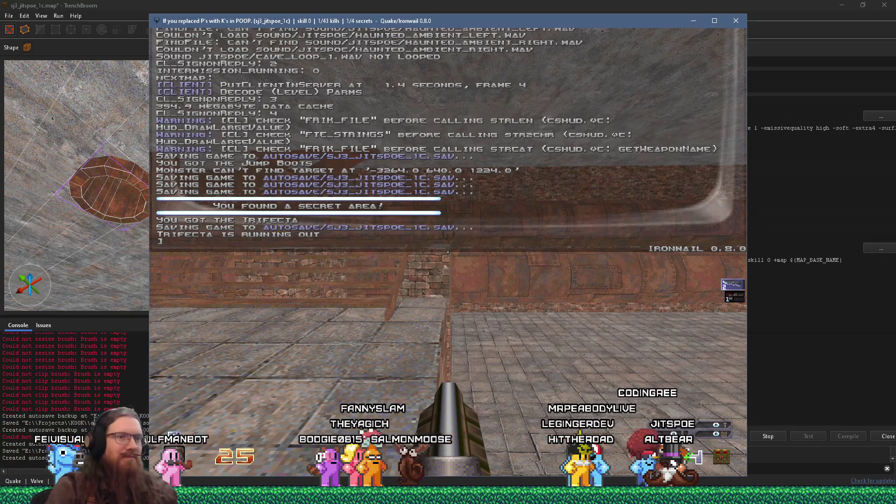
Close the console and walk the rusty walkway, climbing along the pipe up the shaft.
key(grave)
key(w)
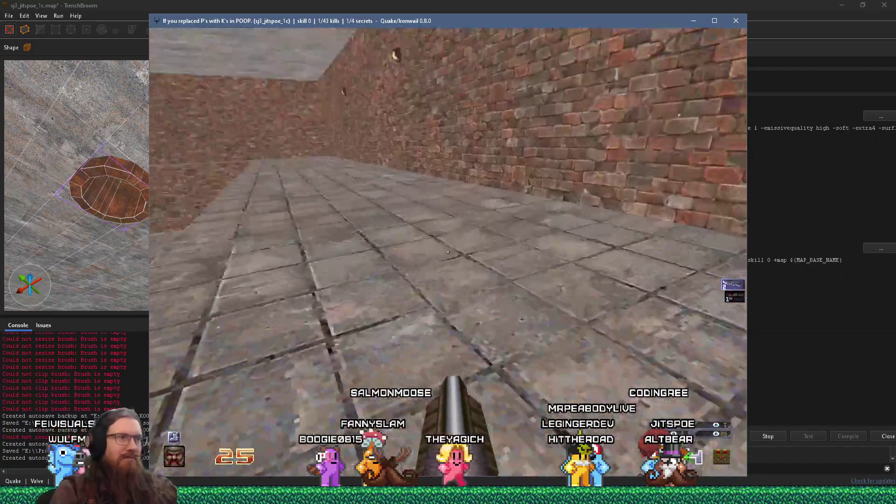
key(w)
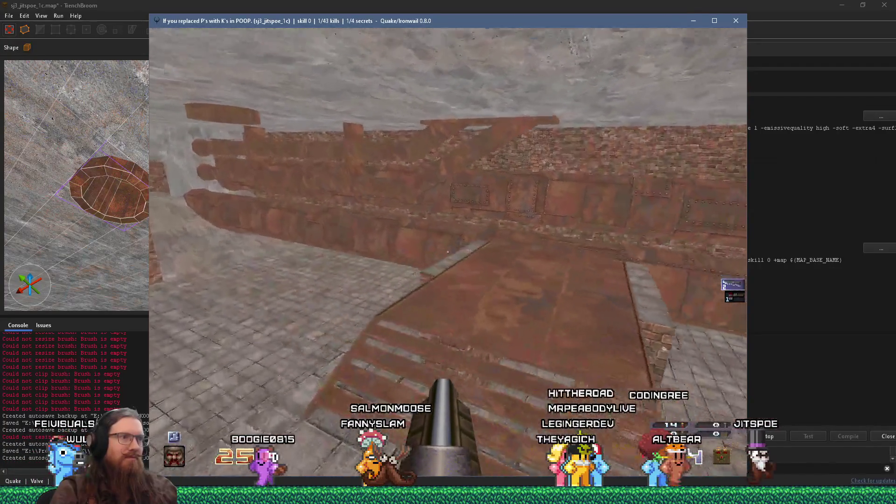
key(w)
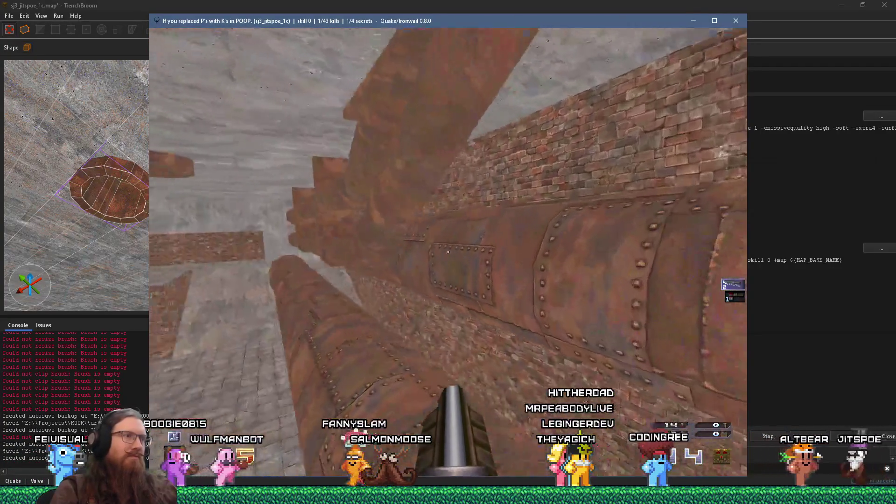
key(w)
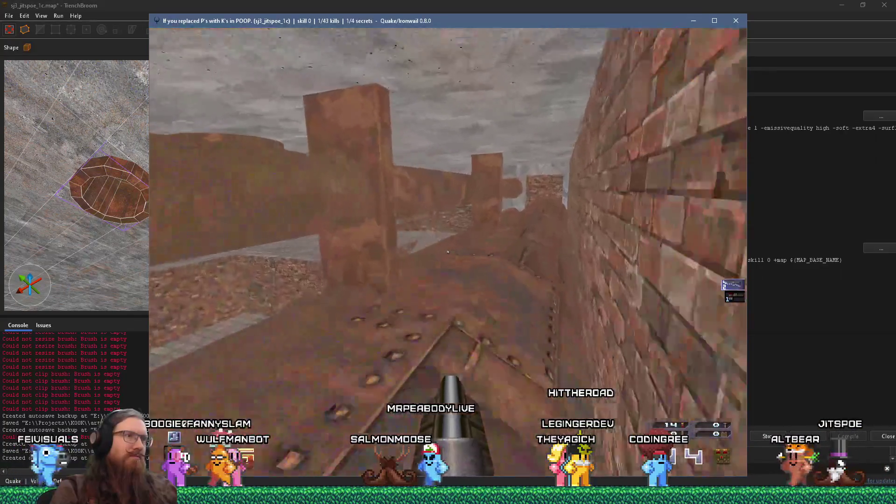
key(w)
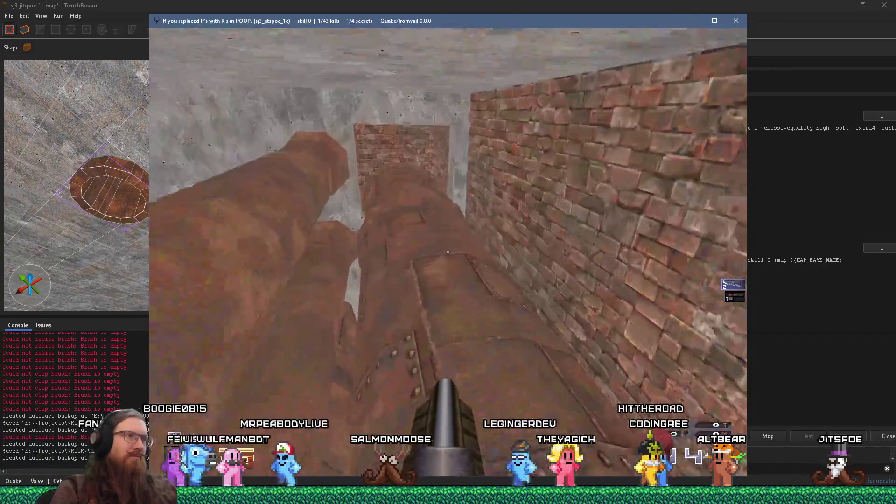
key(w)
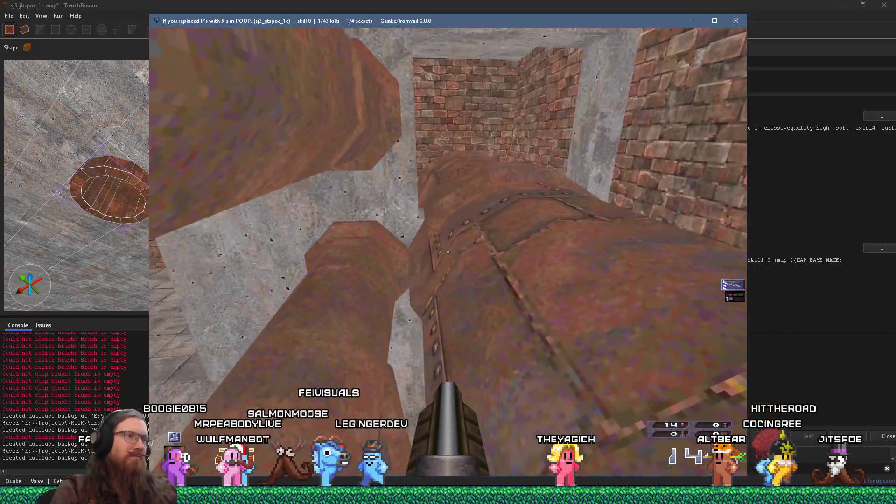
Follow the pipe toward the brick corridor and the wall with the barred grate.
key(w)
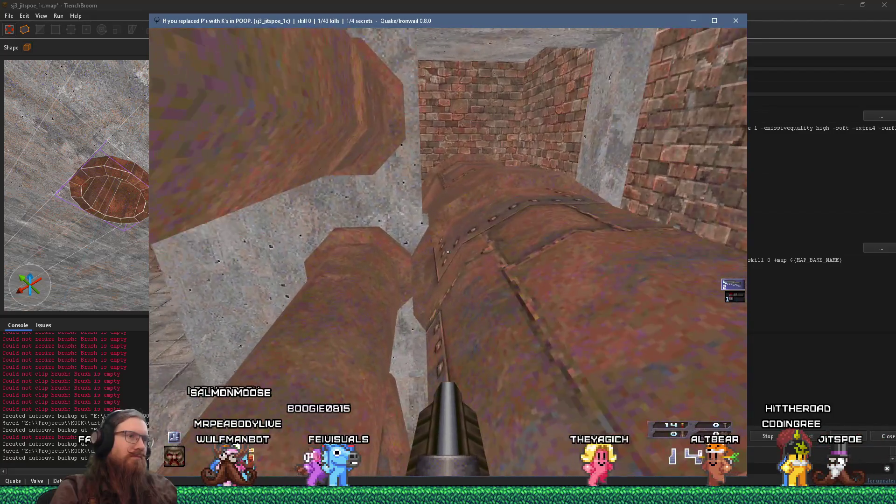
key(w)
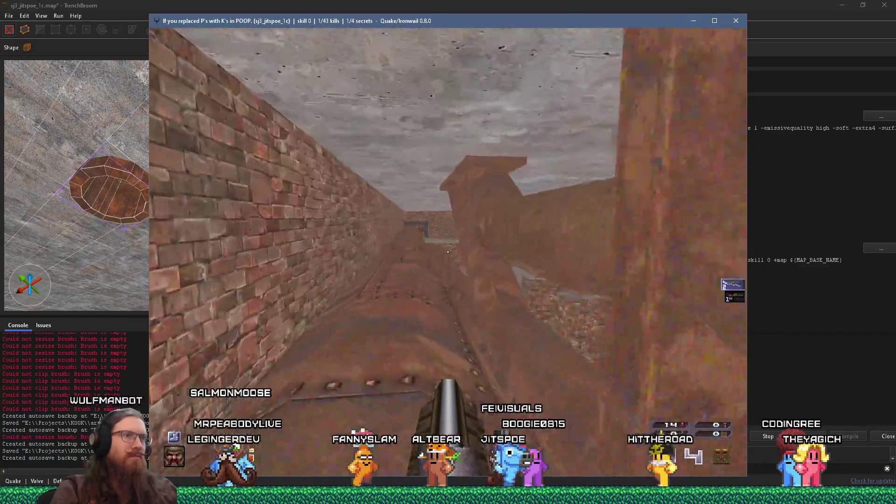
key(w)
key(w)
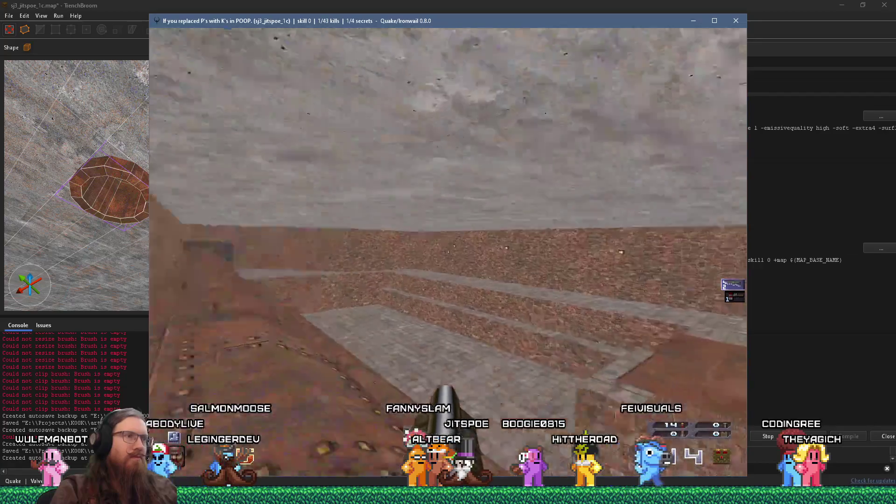
key(w)
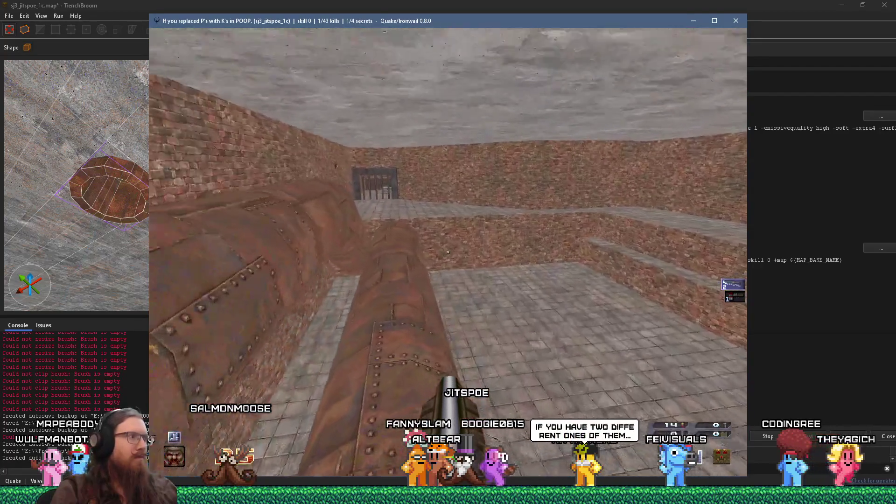
key(w)
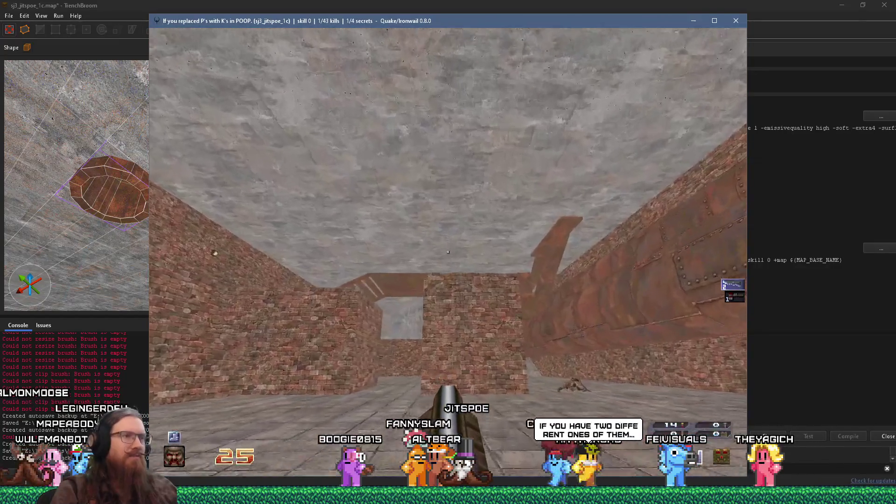
Open the console and enter quit to close the game.
key(grave)
text(quit)
key(Return)
Select the monster_shalrath near the ceiling hole and centre the view on it.
mouse_move(268, 289)
mouse_down()
mouse_move(264, 247)
mouse_move(177, 226)
mouse_move(123, 187)
mouse_move(172, 173)
mouse_move(179, 194)
mouse_up()
scroll(178, 147, up, 3)
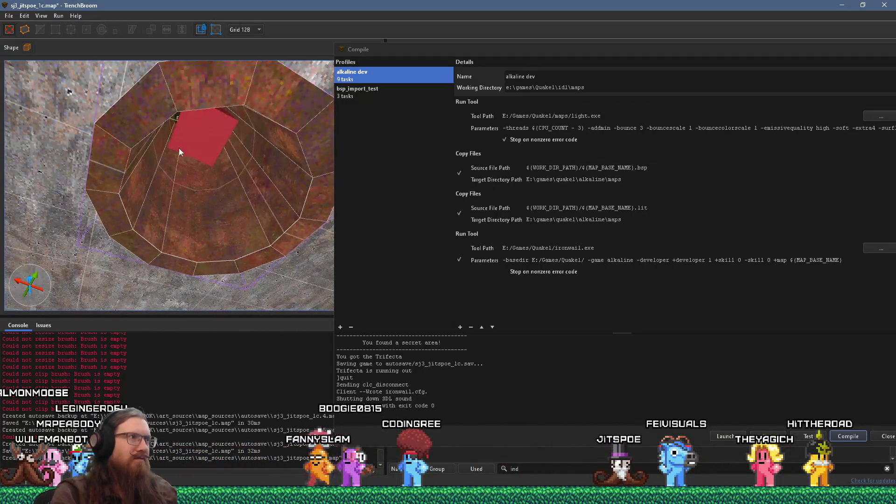
click(185, 148)
scroll(129, 159, down, 3)
mouse_move(129, 159)
mouse_down()
mouse_move(145, 162)
mouse_move(109, 153)
mouse_move(177, 186)
mouse_move(304, 206)
mouse_move(351, 171)
mouse_up()
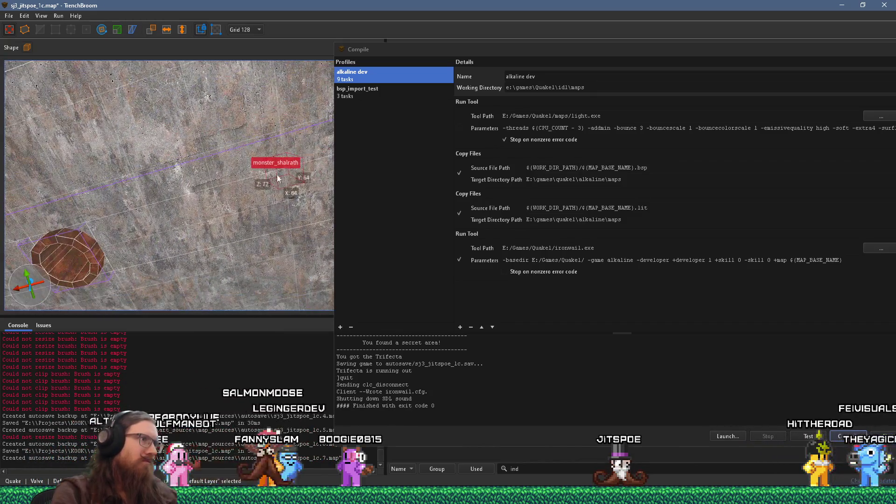
key(ctrl+u)
scroll(178, 108, up, 5)
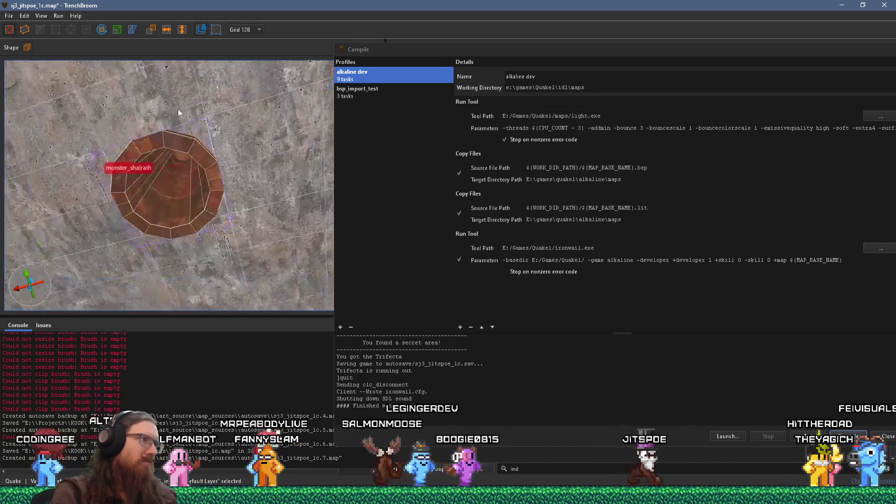
mouse_move(222, 161)
mouse_down()
mouse_move(159, 173)
mouse_move(185, 183)
mouse_move(103, 211)
mouse_move(171, 272)
mouse_up()
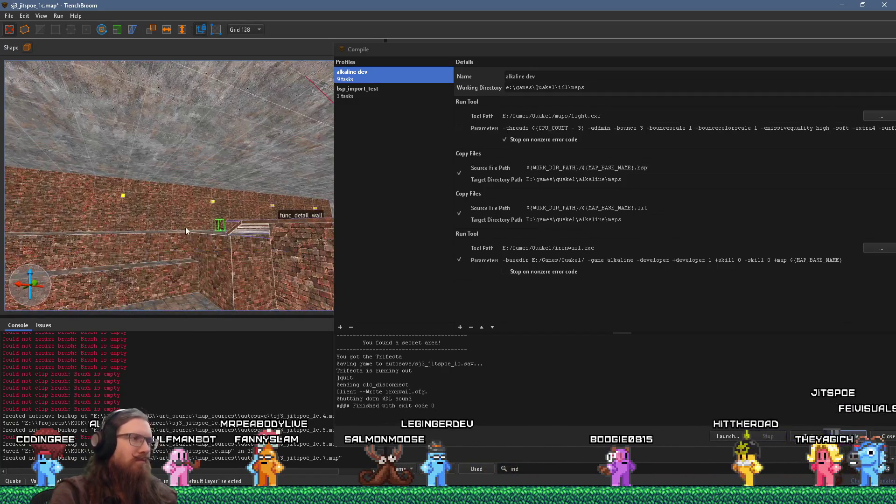
Save the map with File > Save Document and start the compile.
click(8, 15)
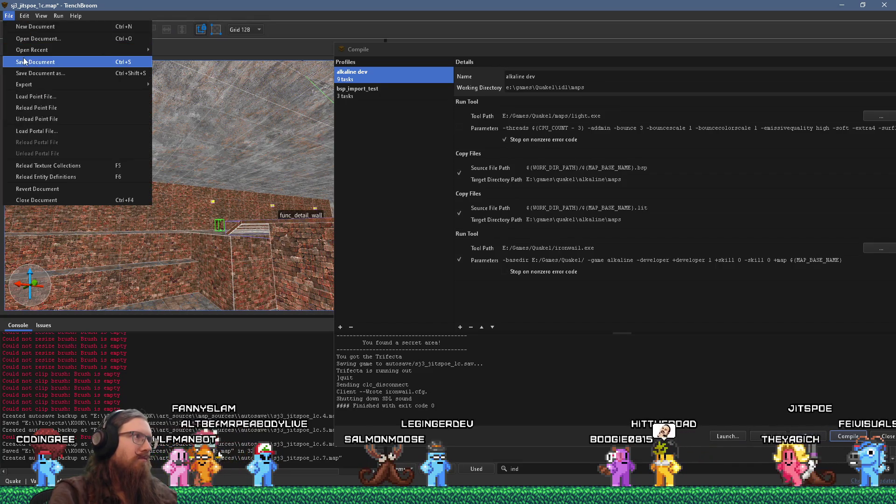
click(35, 62)
mouse_move(98, 187)
mouse_down()
mouse_move(168, 239)
mouse_move(165, 130)
mouse_up()
click(847, 436)
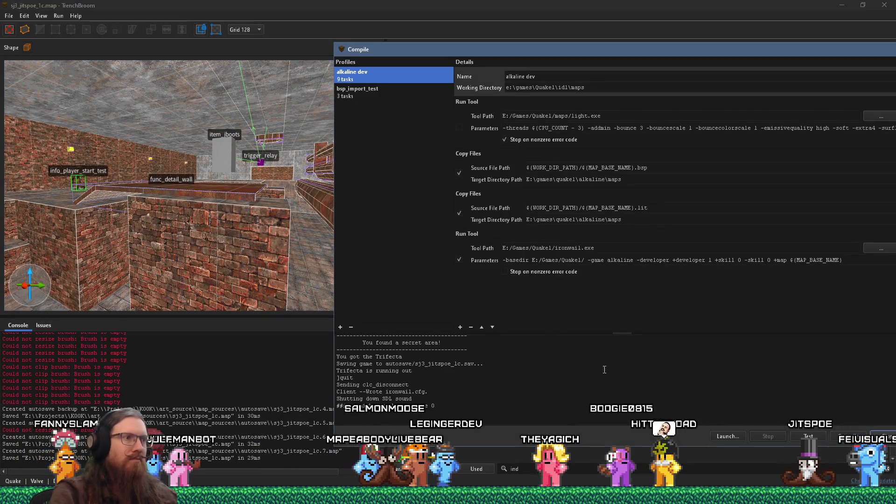
Move the Compile window aside, then select and centre on the round spawn_pipe brush.
scroll(202, 160, up, 5)
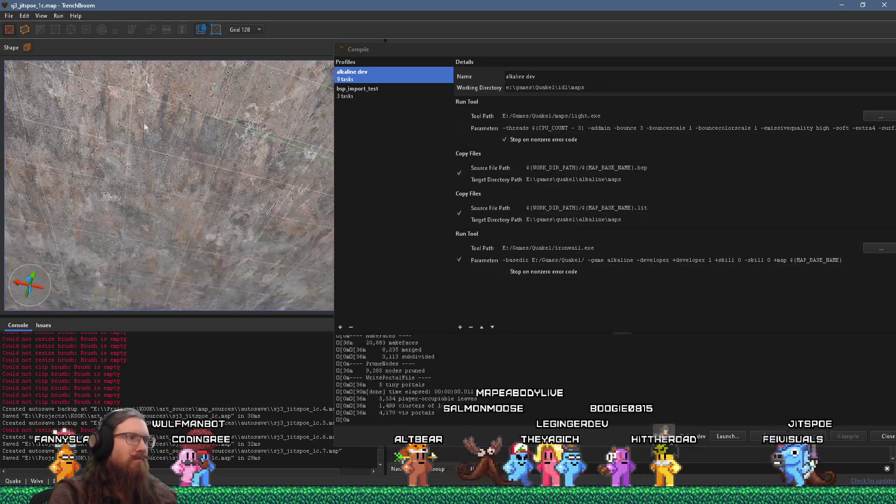
drag(393, 51, 776, 83)
mouse_move(261, 217)
mouse_down()
mouse_move(221, 208)
mouse_move(244, 224)
mouse_move(212, 179)
mouse_move(253, 183)
mouse_move(232, 90)
mouse_up()
click(267, 160)
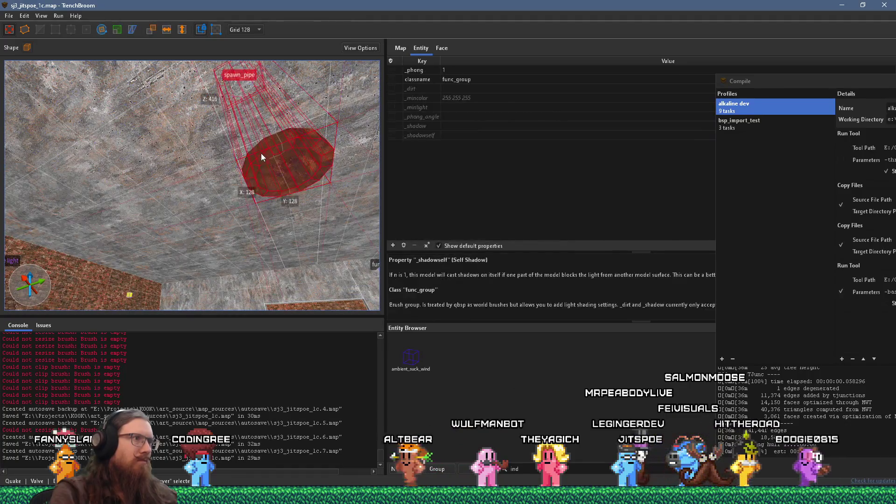
drag(253, 148, 302, 152)
key(ctrl+u)
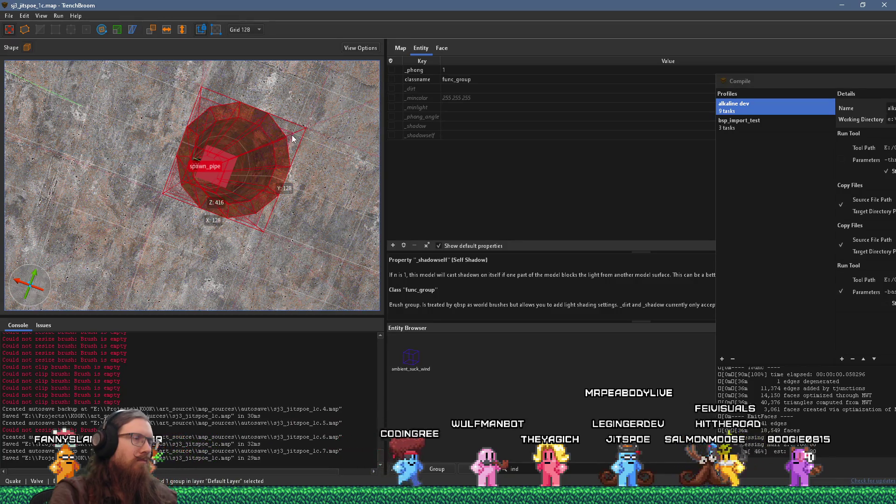
scroll(219, 195, down, 3)
mouse_move(220, 197)
mouse_down()
mouse_move(357, 123)
mouse_move(260, 200)
mouse_move(257, 86)
mouse_move(246, 140)
mouse_up()
Drag the spawn_pipe brush toward the lower left, set the grid to 64, and shift it further left.
mouse_move(301, 114)
mouse_down()
mouse_move(182, 161)
mouse_move(86, 219)
mouse_move(163, 252)
mouse_move(231, 259)
mouse_move(217, 206)
mouse_up()
click(242, 35)
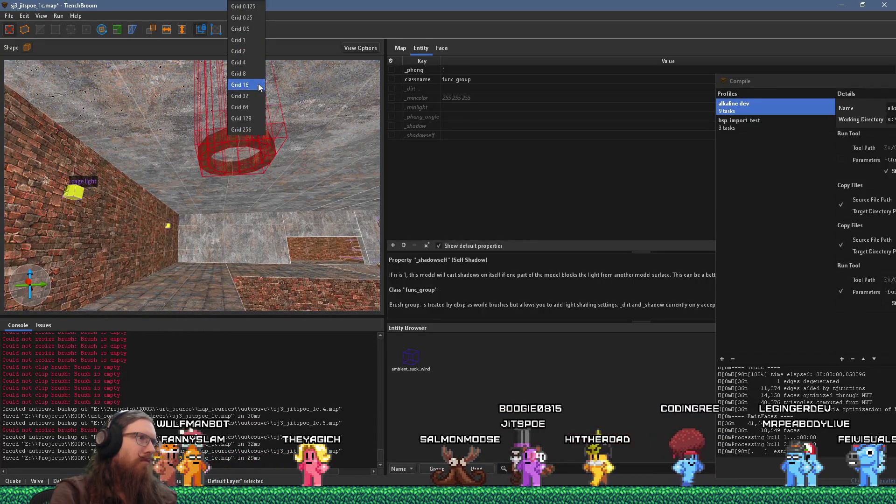
click(243, 104)
drag(269, 146, 227, 147)
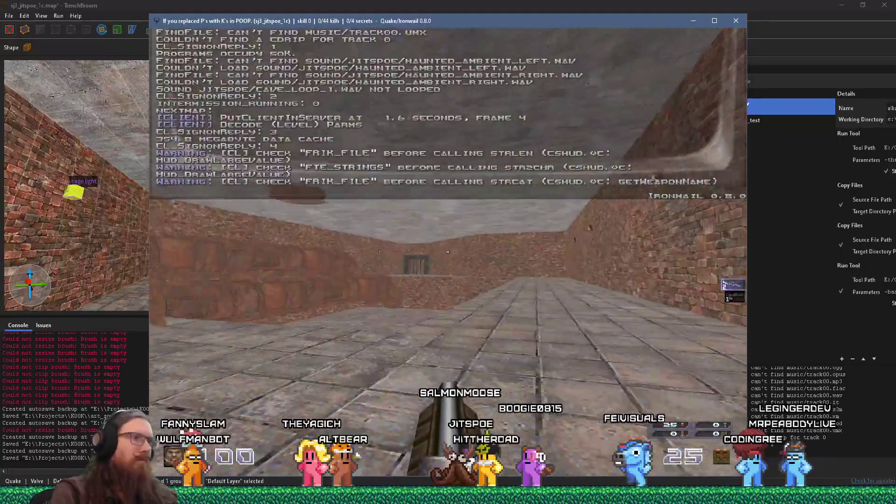
Walk out of the corridor, grab the jump boots, and dodge the monster's fire.
key(w)
key(w)
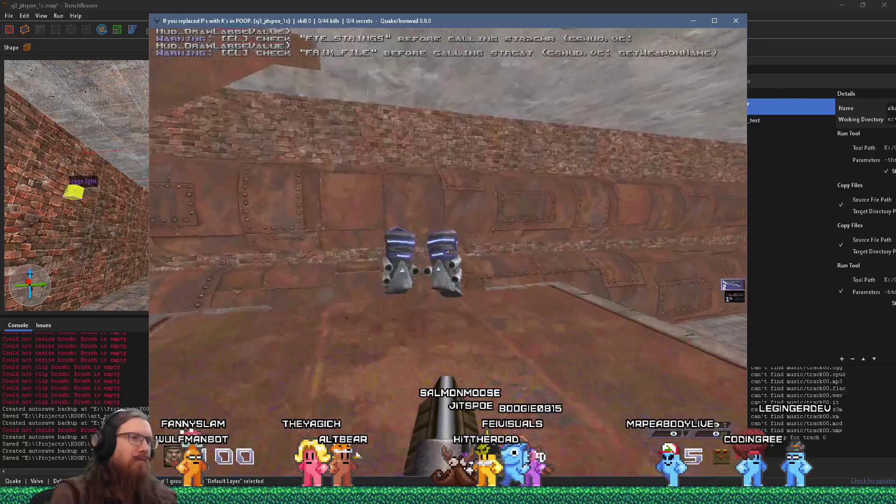
key(w)
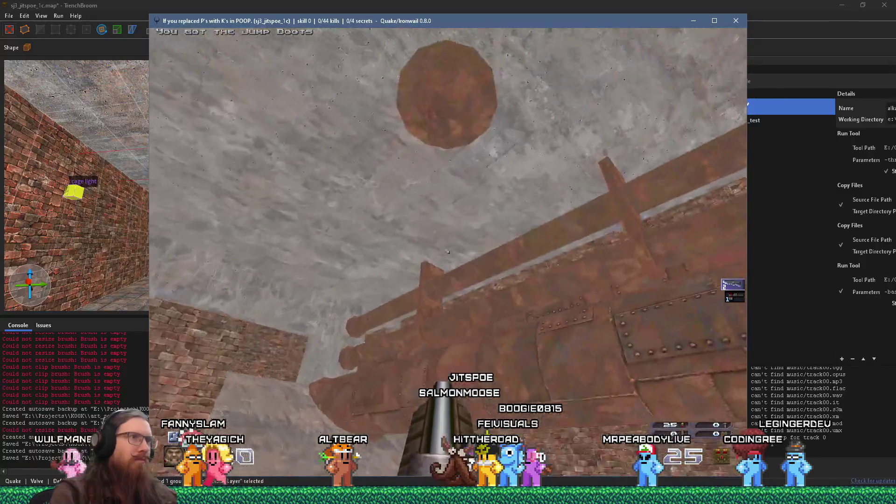
key(w)
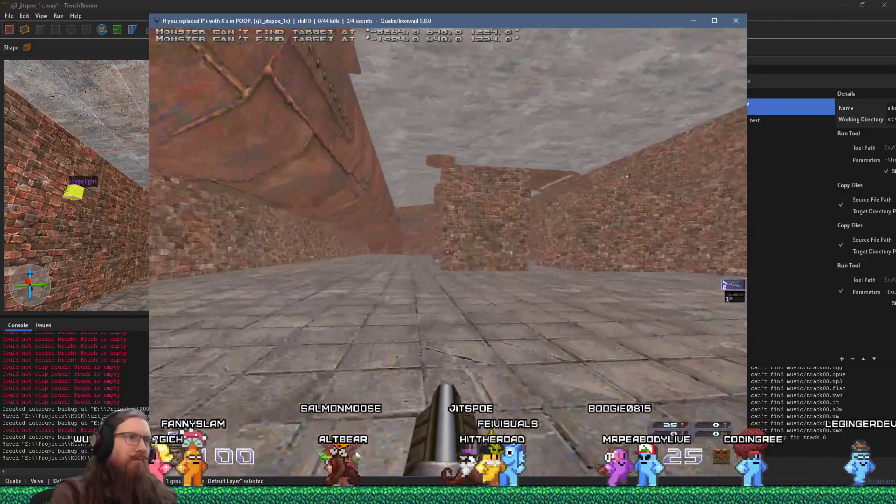
key(w)
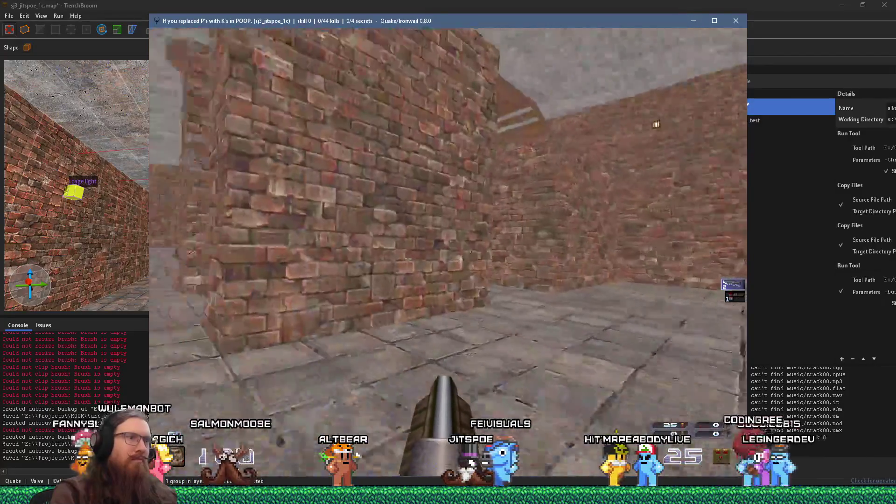
Face the spider monster, back away, then chase it down the corridor toward the metal pipe.
key(w)
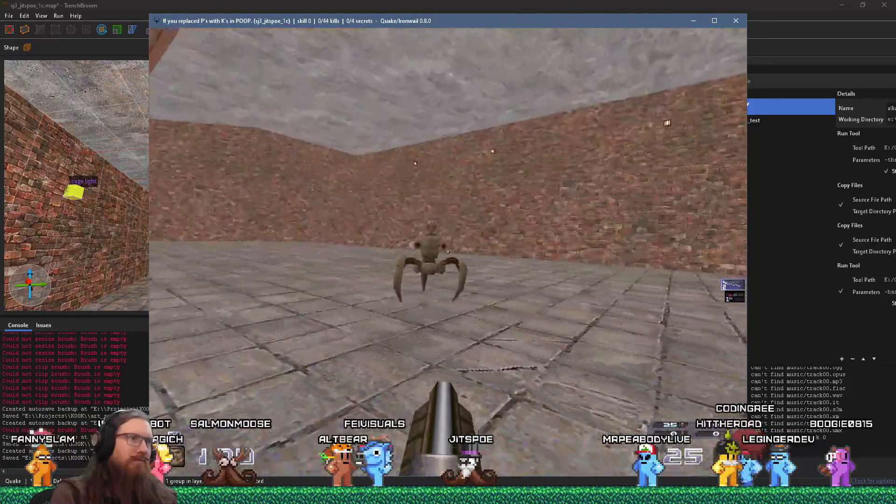
key(w)
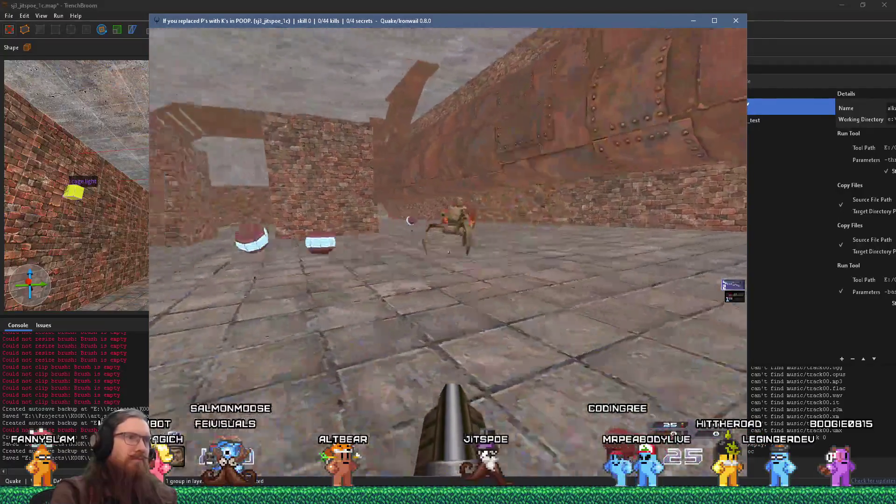
key(s)
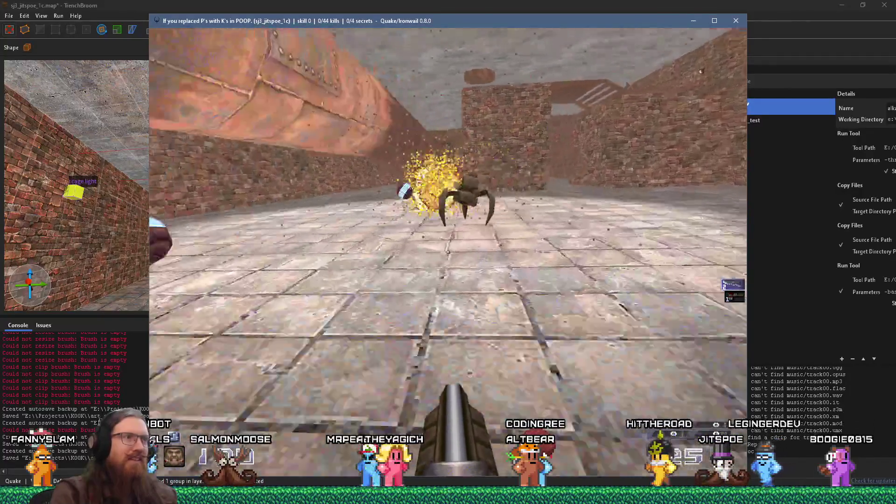
key(w)
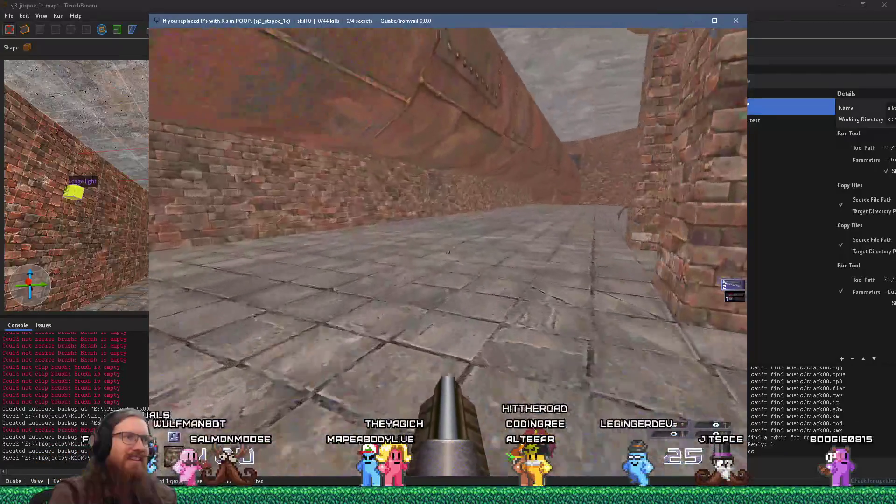
key(w)
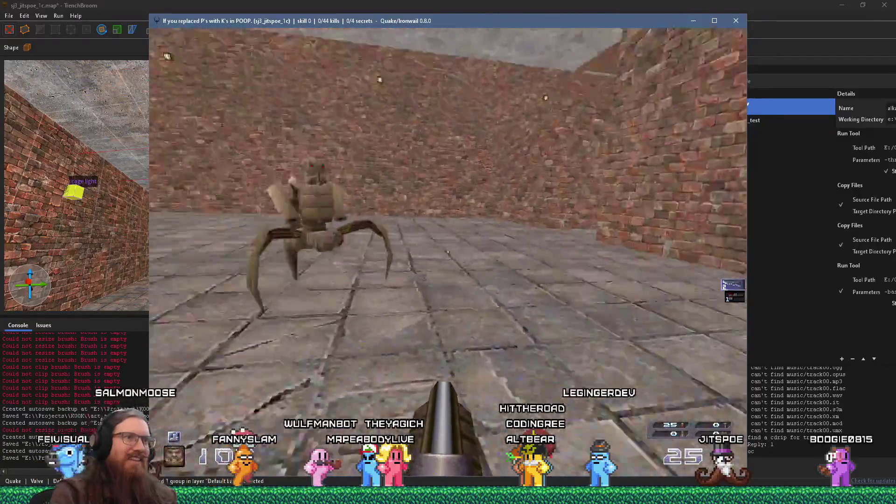
key(w)
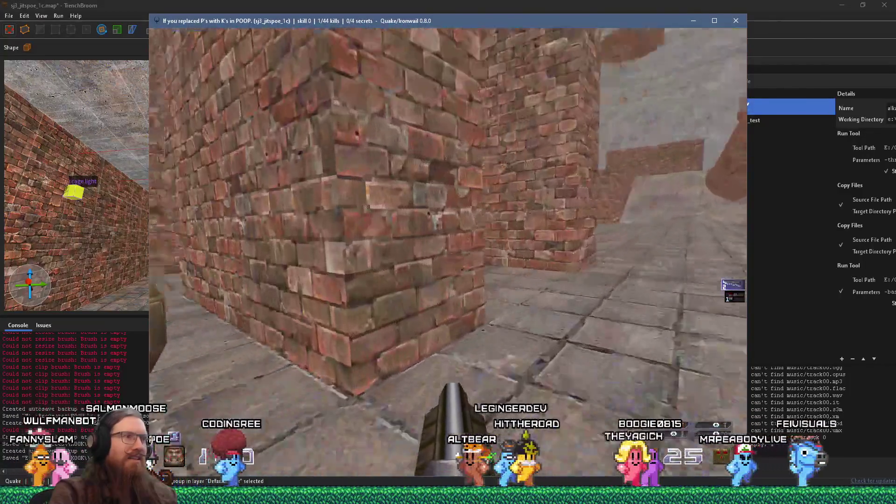
Fire a grenade at the spider and reposition near the brick wall.
click(449, 252)
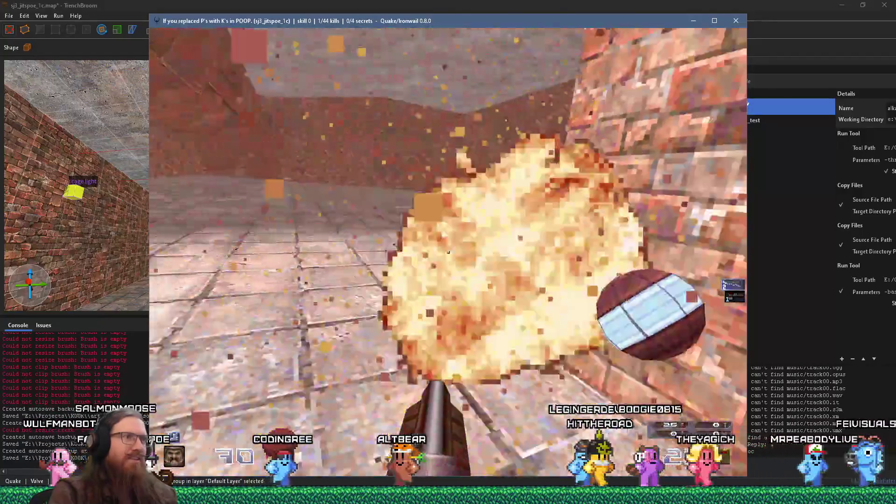
key(w)
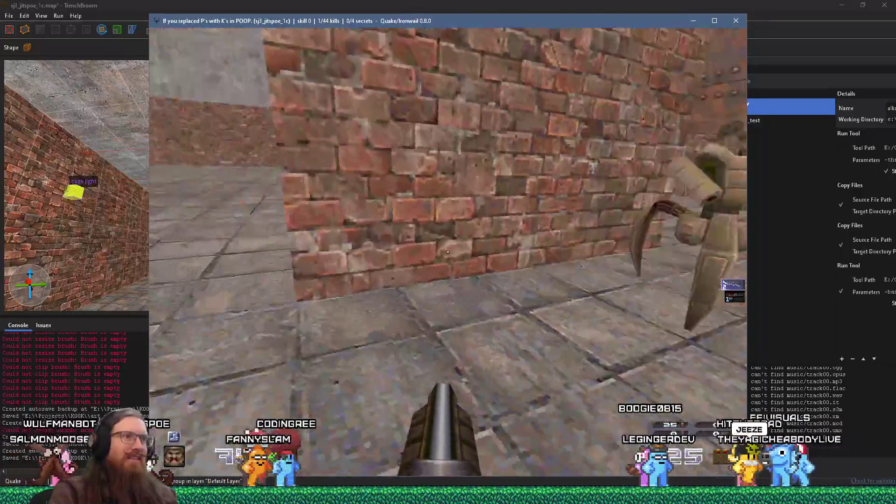
key(s)
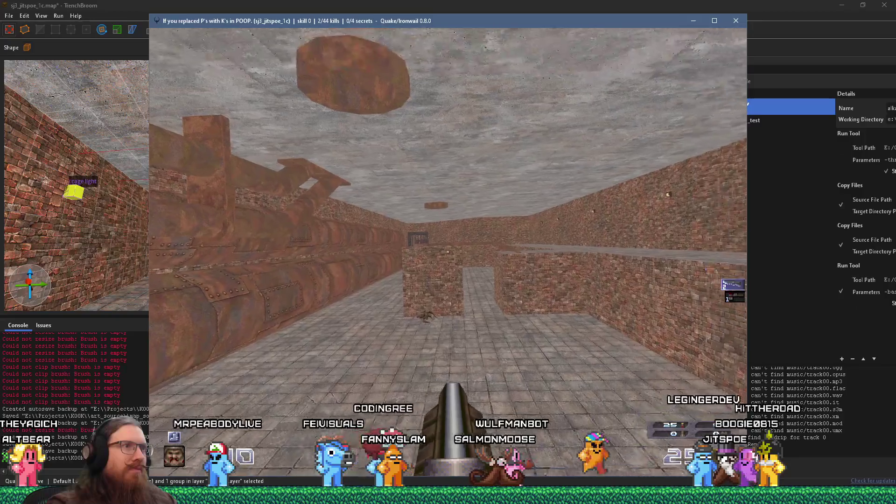
Open the console and enter quit to exit the game.
key(grave)
text(quit)
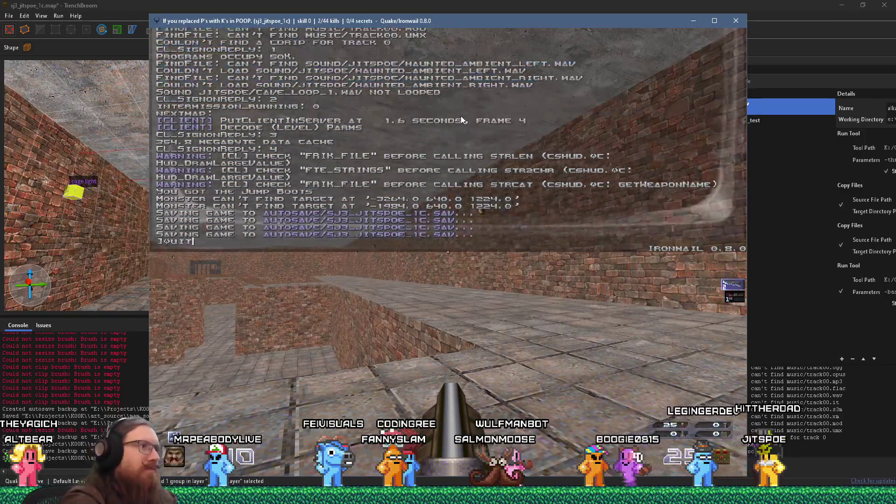
key(Return)
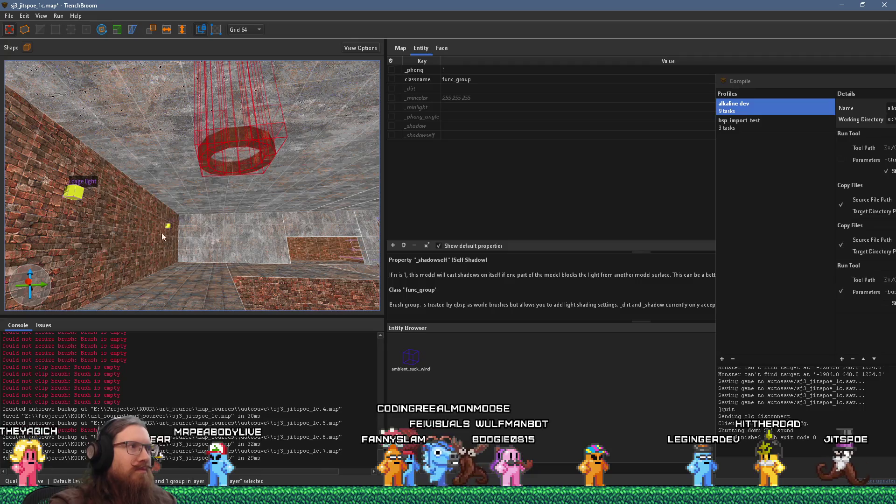
Deselect the func_group brush and close the Compile window.
key(Escape)
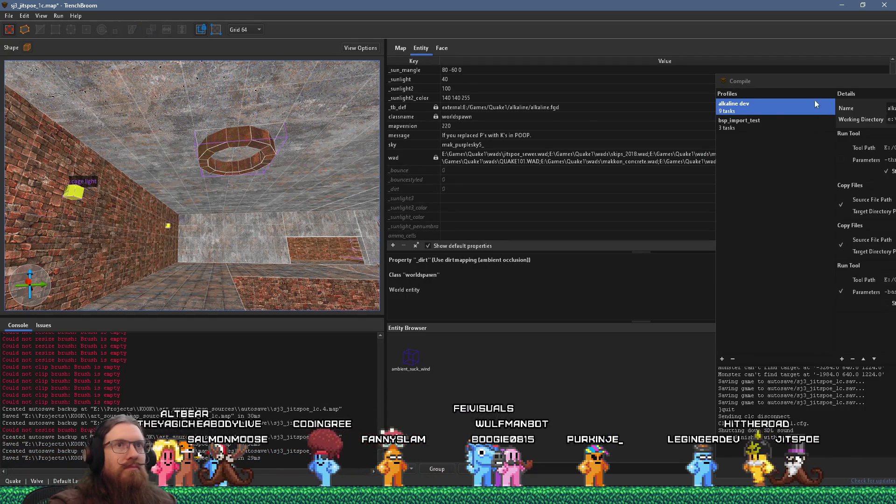
drag(777, 80, 352, 70)
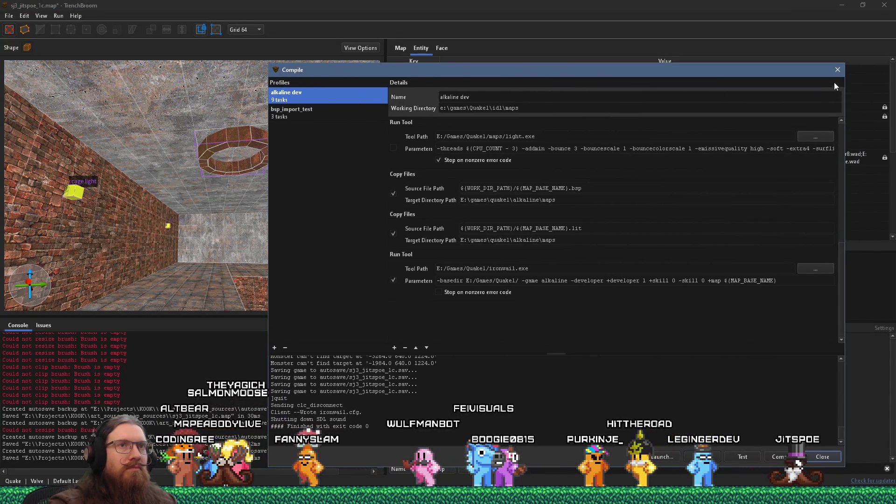
click(838, 69)
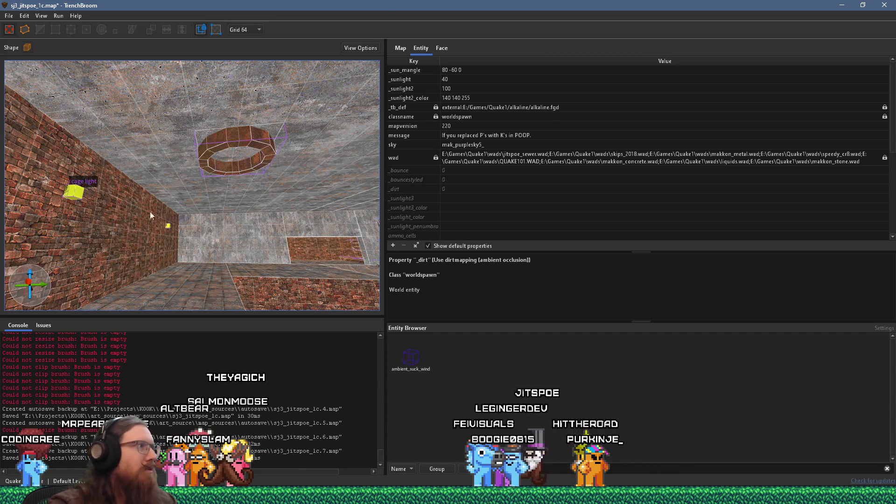
Restore and re-maximise the editor window, then save the map from the File menu.
double_click(342, 5)
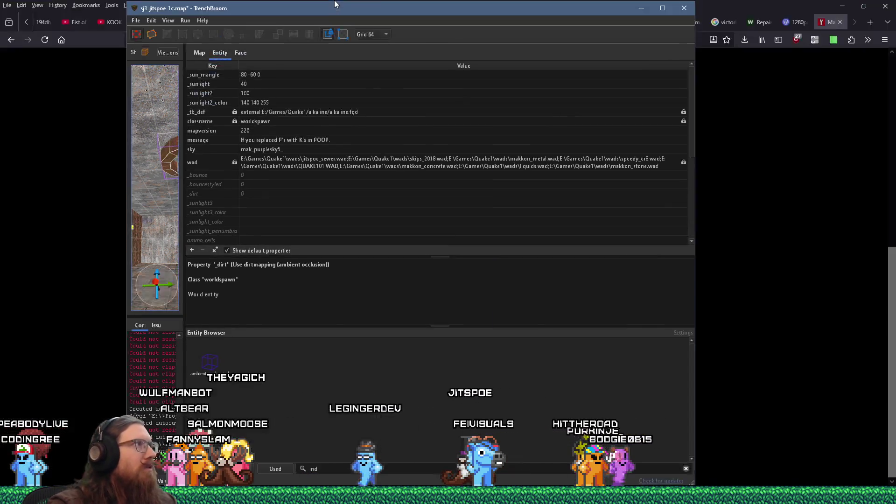
double_click(342, 10)
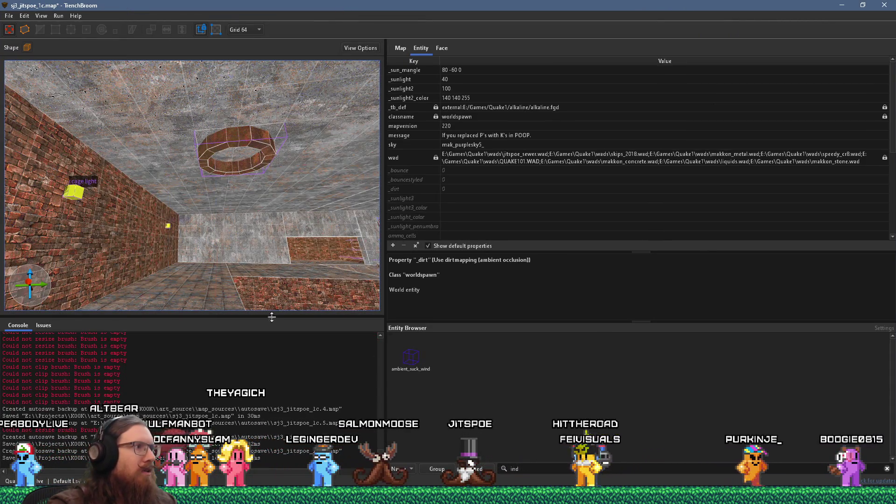
click(7, 17)
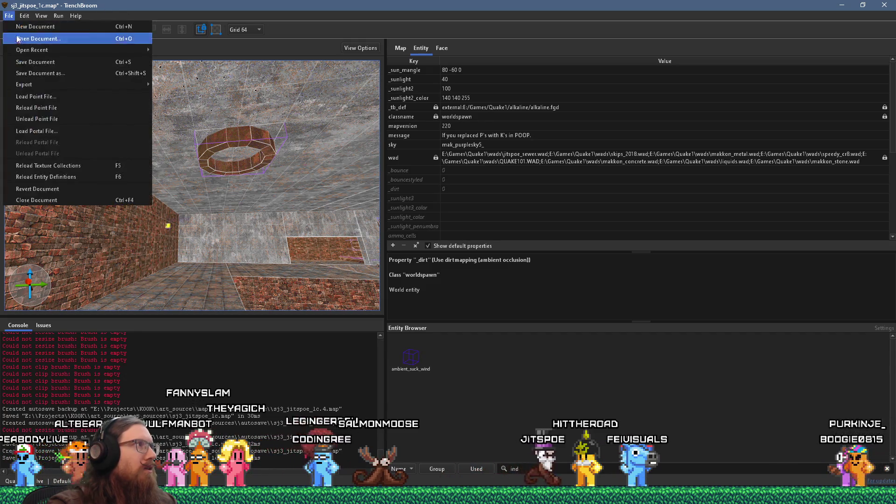
click(28, 62)
Close TrenchBroom, relaunch it from e:\programs\trenchbroom\ via Run, and reopen sj3_jitspoe_1c.map.
click(885, 5)
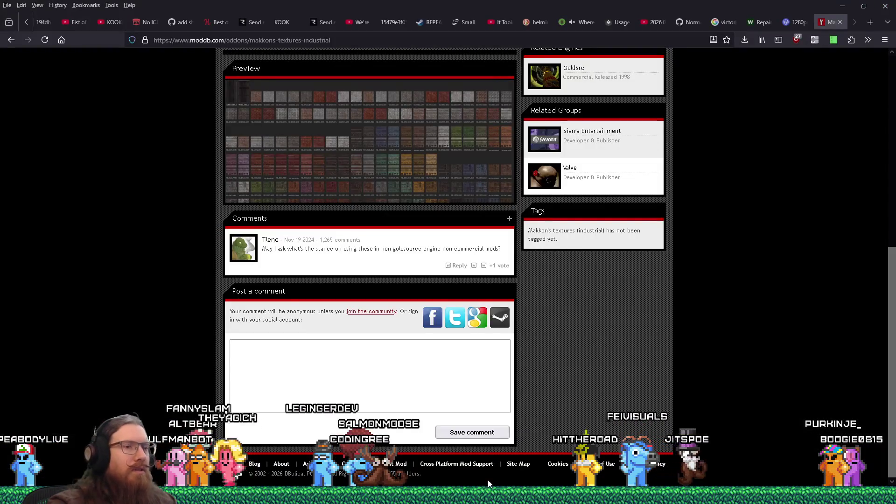
key(super+r)
text(e:\pr)
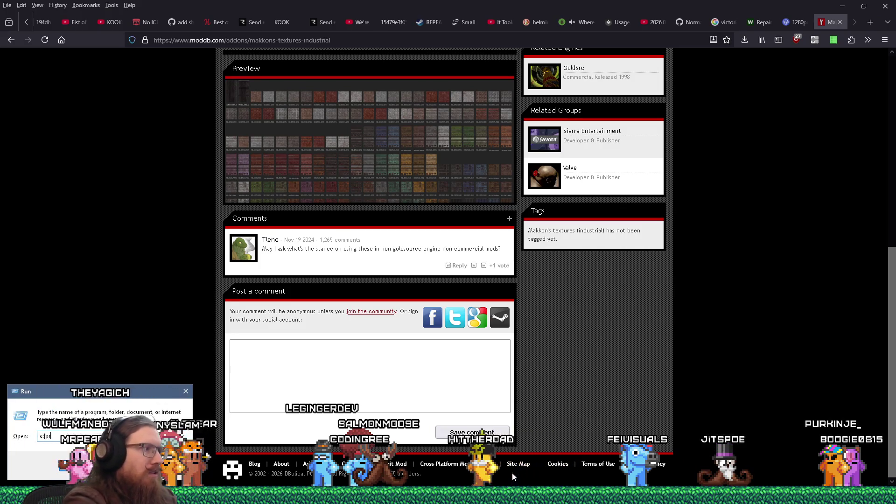
key(BackSpace)
key(BackSpace)
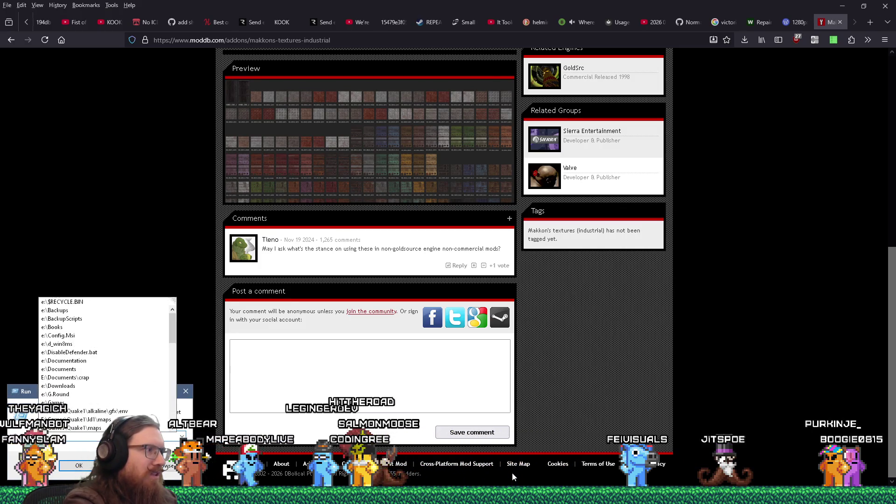
text(programs	re)
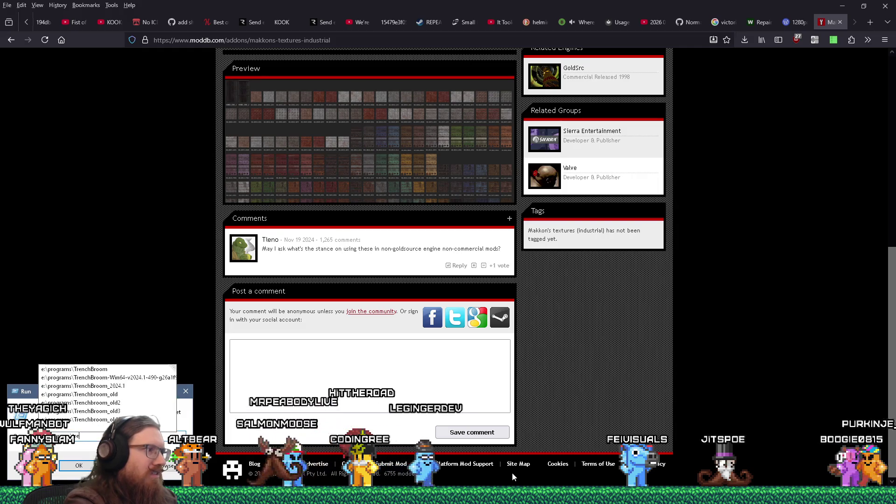
text(nchbroom\)
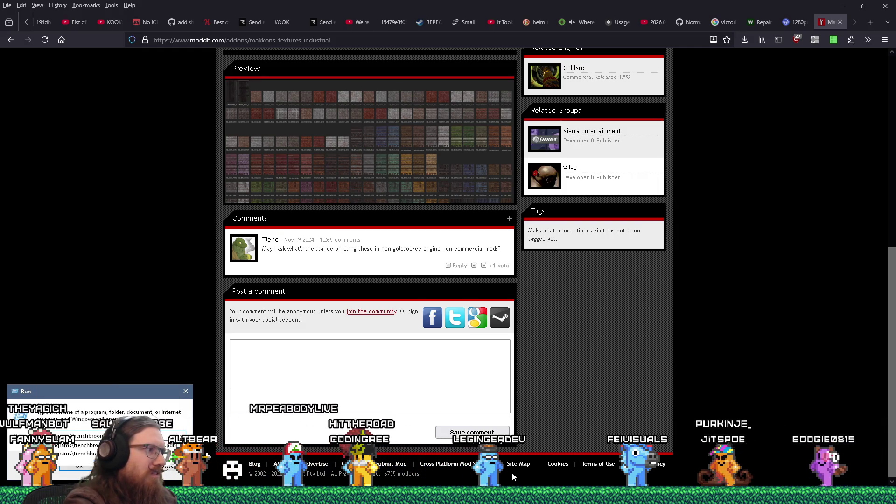
key(Return)
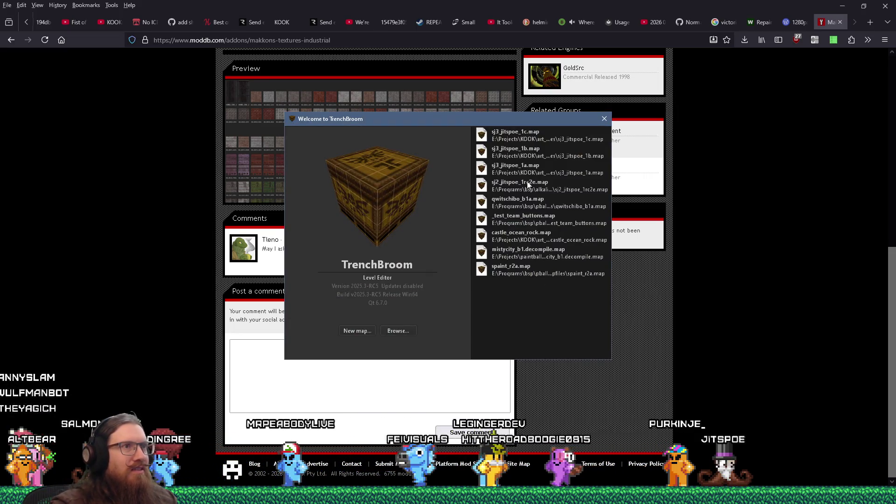
click(513, 137)
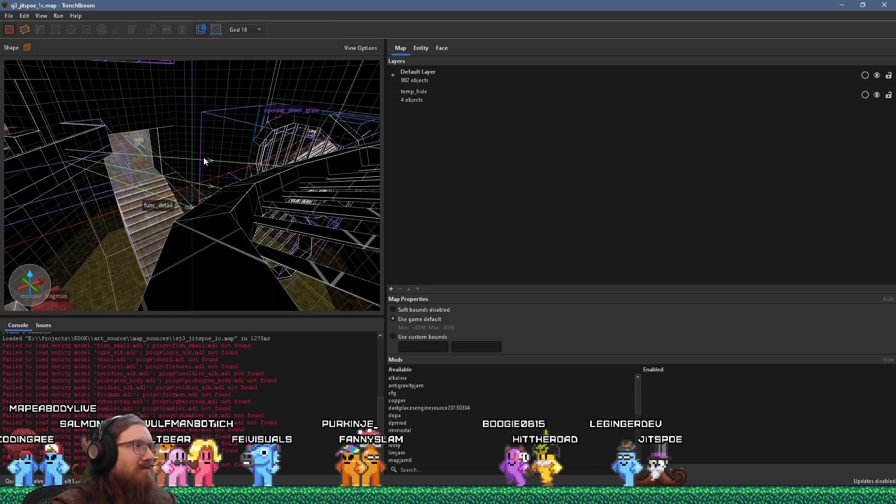
Fly the camera forward and turn it up toward the round pipe openings in the ceiling.
scroll(204, 160, up, 5)
scroll(205, 153, up, 5)
scroll(203, 192, up, 10)
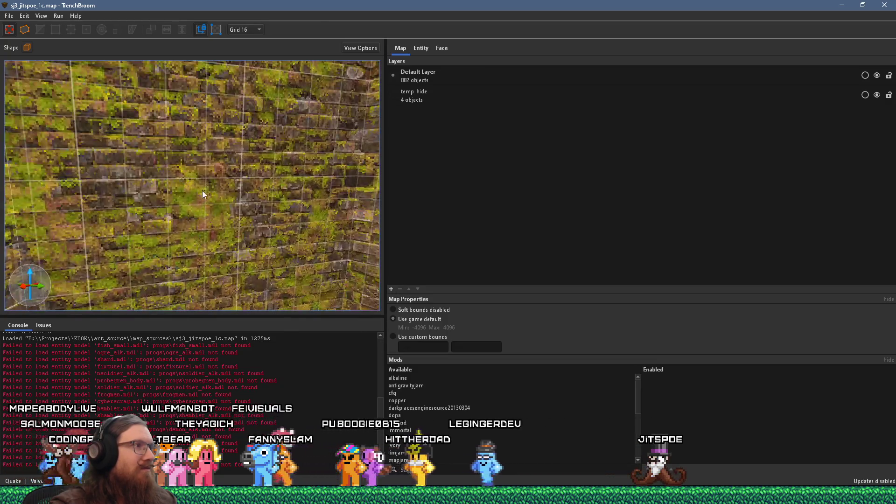
mouse_move(107, 261)
mouse_down()
mouse_move(122, 232)
mouse_move(246, 201)
mouse_move(310, 234)
mouse_move(172, 208)
mouse_move(192, 231)
mouse_move(175, 175)
mouse_move(215, 150)
mouse_move(106, 244)
mouse_move(125, 252)
mouse_move(188, 215)
mouse_move(154, 243)
mouse_move(200, 224)
mouse_move(186, 196)
mouse_move(208, 178)
mouse_move(198, 197)
mouse_move(168, 198)
mouse_move(175, 214)
mouse_move(200, 219)
mouse_move(171, 109)
mouse_up()
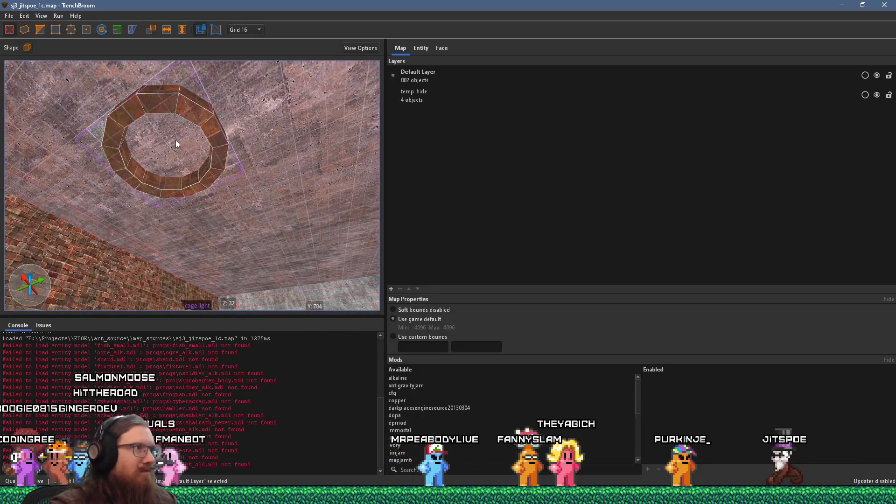
Duplicate the ceiling ring brush and shorten the copy to form a second ring.
click(188, 143)
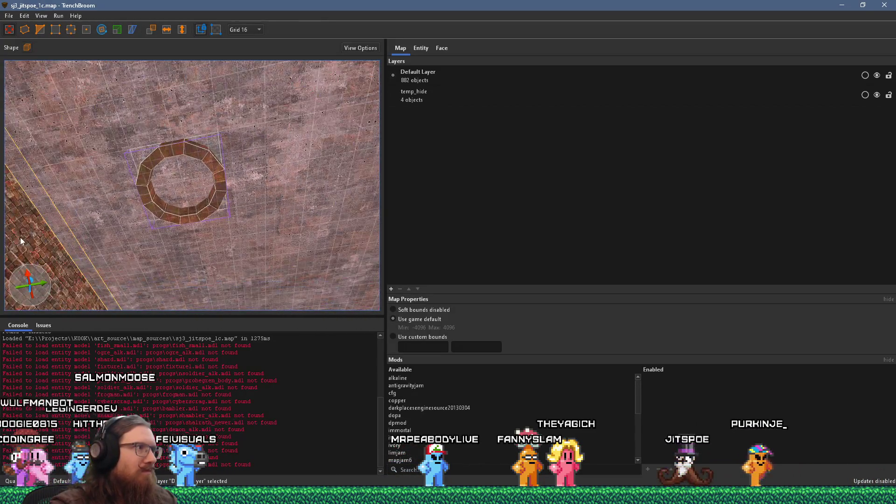
mouse_move(80, 236)
mouse_down()
mouse_move(209, 246)
mouse_move(112, 222)
mouse_move(105, 228)
mouse_move(192, 252)
mouse_move(80, 263)
mouse_move(93, 243)
mouse_move(162, 214)
mouse_move(56, 240)
mouse_move(111, 277)
mouse_up()
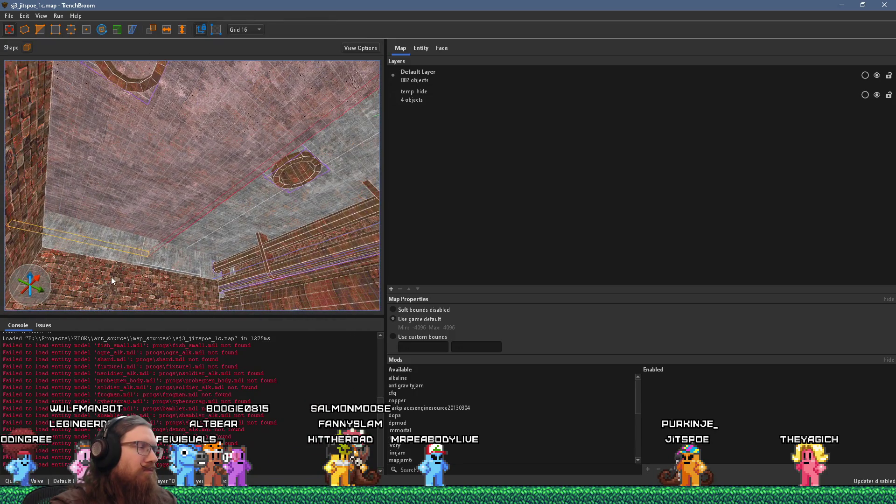
mouse_move(127, 244)
mouse_down()
mouse_move(166, 168)
mouse_move(213, 115)
mouse_move(303, 113)
mouse_move(300, 147)
mouse_up()
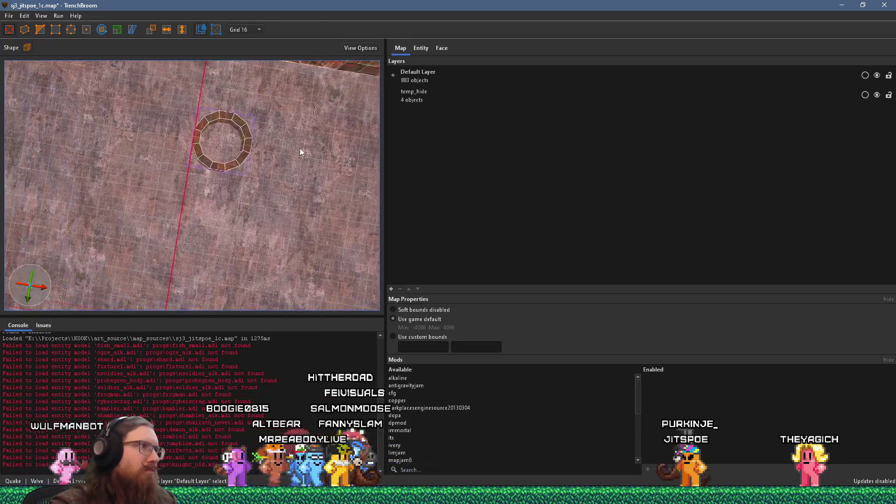
key(ctrl+d)
mouse_move(211, 208)
mouse_down()
mouse_move(202, 223)
mouse_move(235, 169)
mouse_move(235, 183)
mouse_up()
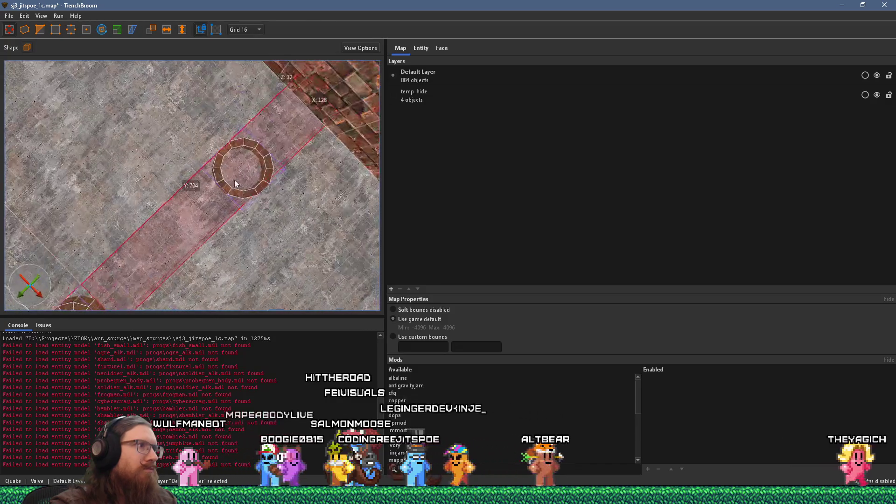
key(ctrl+d)
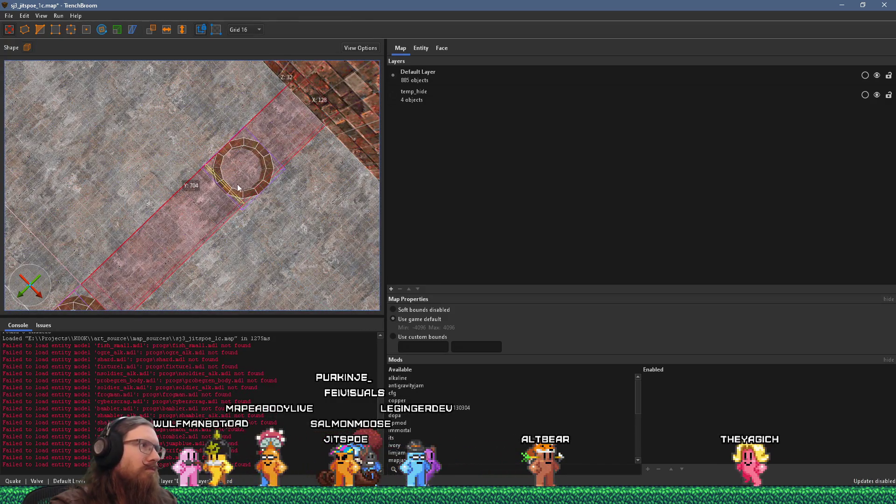
drag(235, 190, 273, 136)
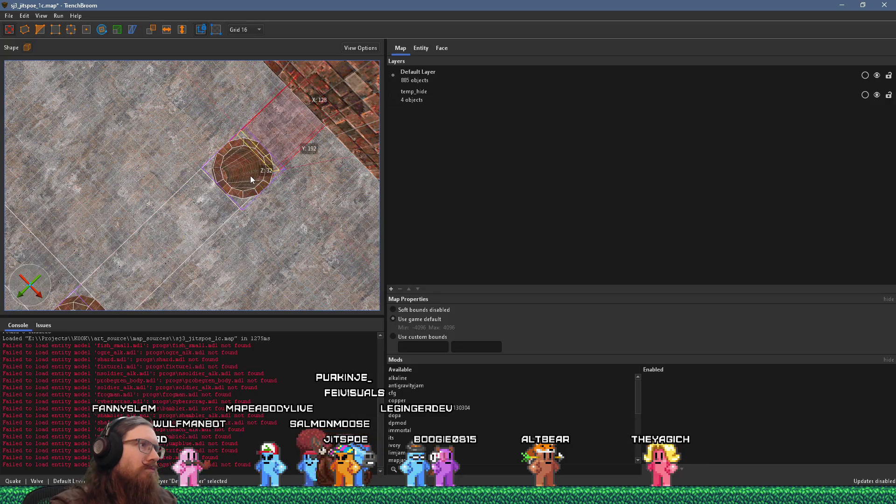
scroll(224, 223, up, 3)
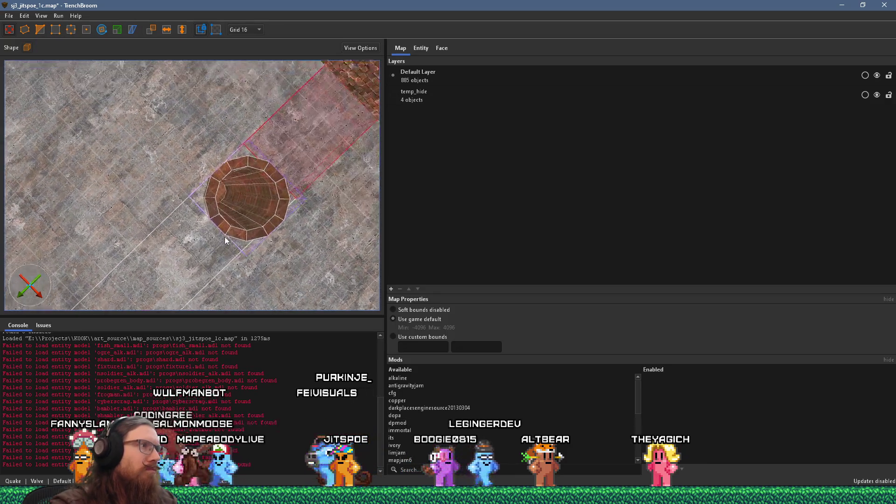
key(Escape)
Duplicate the monster_shalrath and move the copy onto the new ceiling ring.
drag(196, 197, 155, 206)
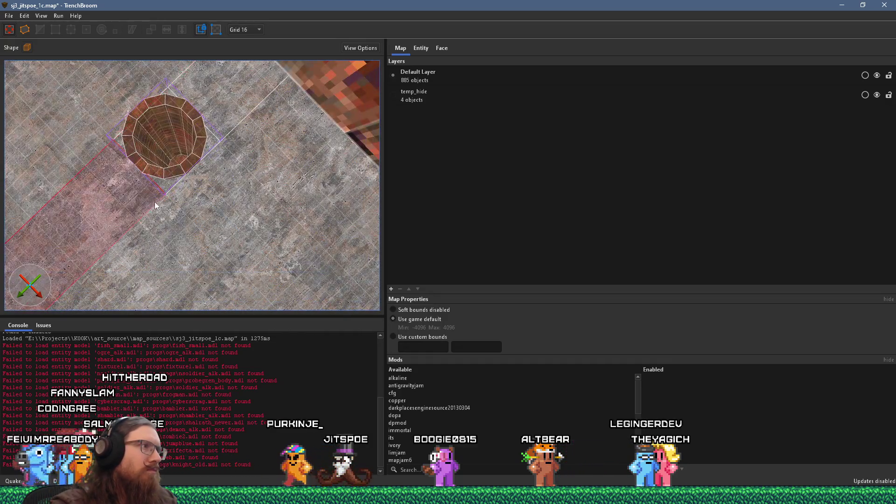
drag(213, 138, 309, 215)
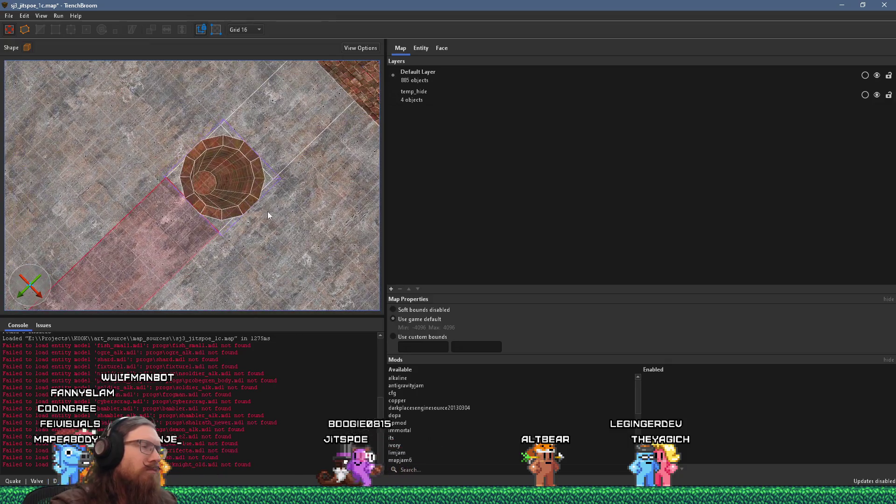
mouse_move(247, 205)
mouse_down()
mouse_move(147, 208)
mouse_move(183, 177)
mouse_move(108, 206)
mouse_move(112, 166)
mouse_move(227, 183)
mouse_move(194, 127)
mouse_move(209, 124)
mouse_move(244, 190)
mouse_move(208, 261)
mouse_move(207, 248)
mouse_move(34, 184)
mouse_move(144, 195)
mouse_up()
mouse_move(188, 218)
mouse_down()
mouse_move(121, 187)
mouse_move(209, 151)
mouse_move(94, 140)
mouse_move(151, 145)
mouse_up()
right_click(216, 153)
click(80, 124)
drag(80, 124, 59, 134)
key(ctrl+d)
mouse_move(104, 110)
mouse_down()
mouse_move(243, 140)
mouse_move(357, 223)
mouse_up()
key(ctrl+u)
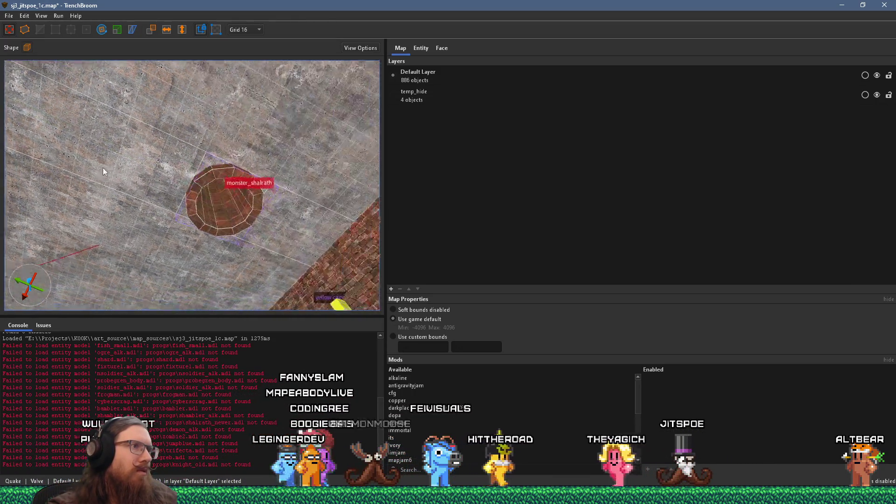
Drag the monster into the centre of the ceiling cone.
scroll(248, 177, up, 4)
scroll(239, 164, up, 4)
drag(239, 165, 171, 125)
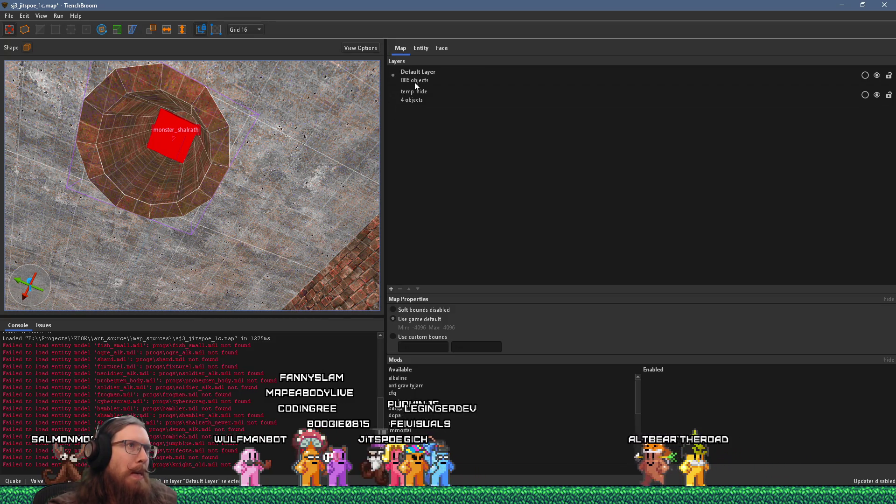
Change the monster's classname from shalrath to monster_hell_knight in the entity properties.
click(420, 49)
double_click(463, 70)
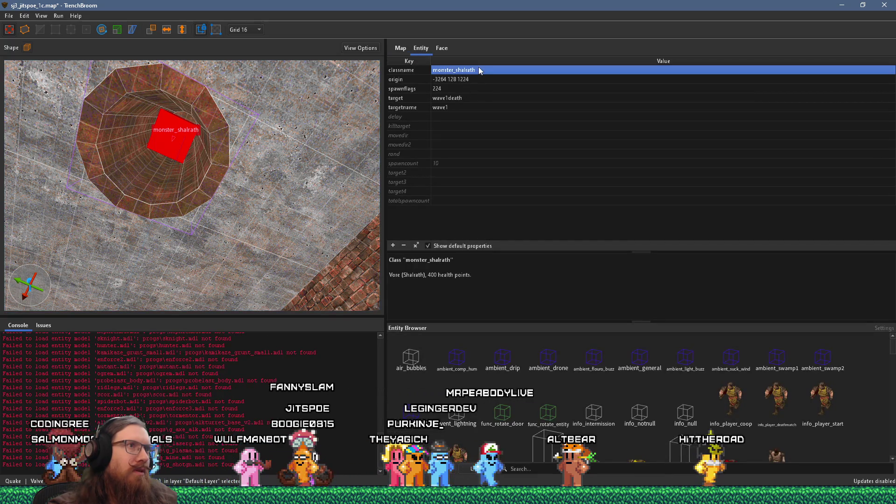
drag(456, 70, 553, 80)
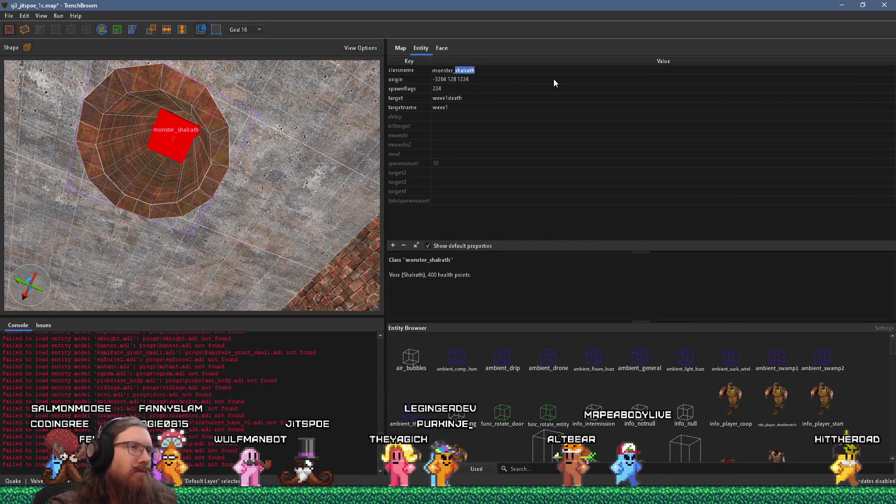
text(hell_knight)
key(Tab)
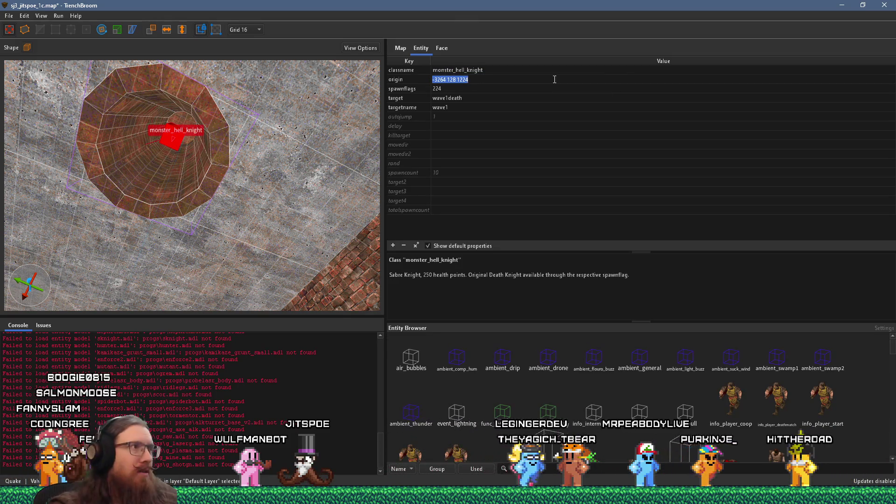
scroll(231, 172, up, 10)
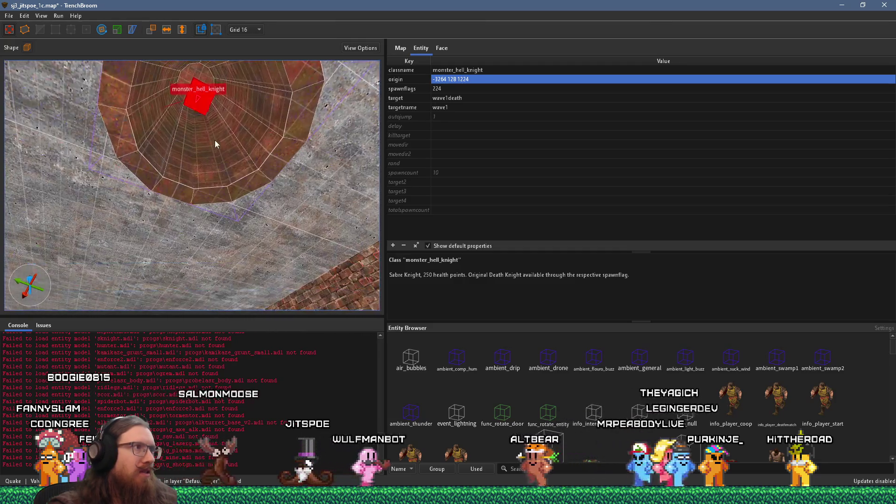
scroll(216, 180, up, 5)
scroll(212, 208, down, 3)
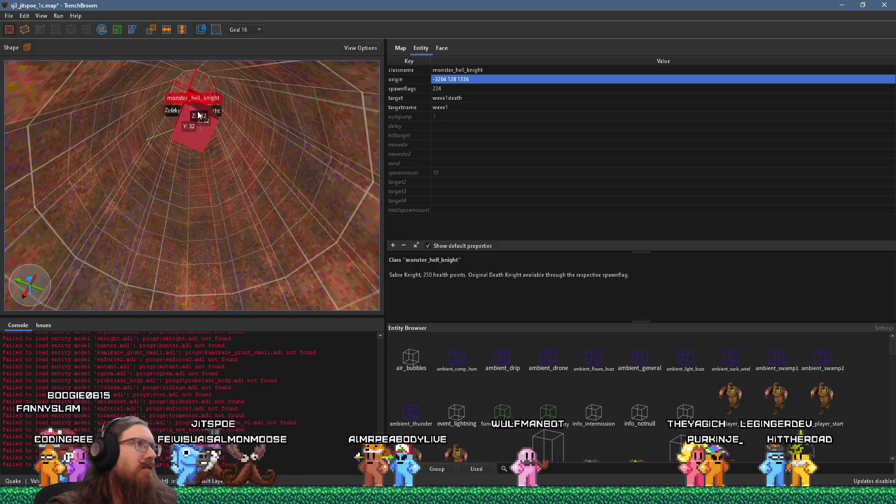
mouse_move(202, 124)
mouse_down()
mouse_move(239, 79)
mouse_move(234, 67)
mouse_move(214, 79)
mouse_move(211, 117)
mouse_up()
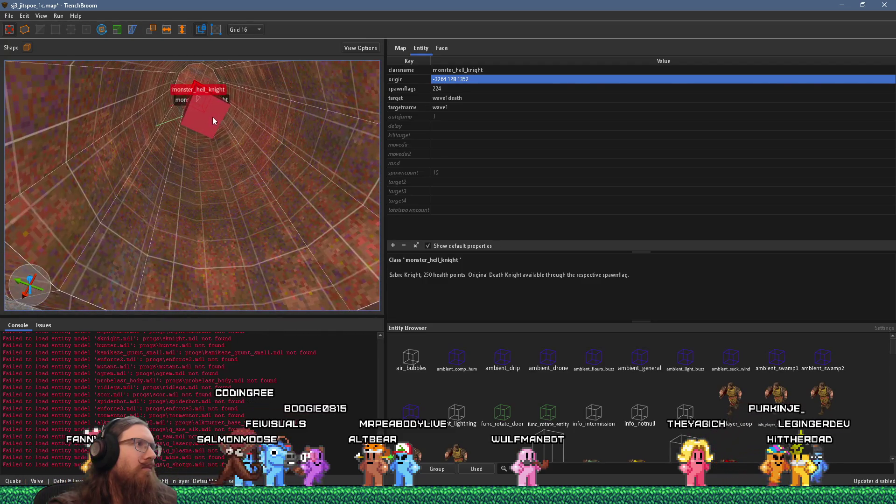
ctrl+click(242, 155)
key(ctrl+u)
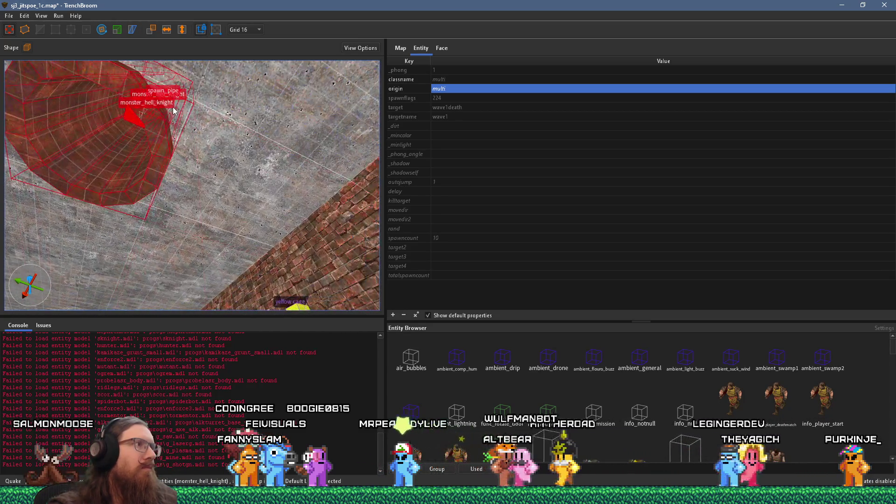
Orbit around the tube toward the wall corner, switching to a coarser grid.
scroll(161, 116, up, 3)
mouse_move(156, 151)
mouse_down()
mouse_move(220, 102)
mouse_move(255, 52)
mouse_up()
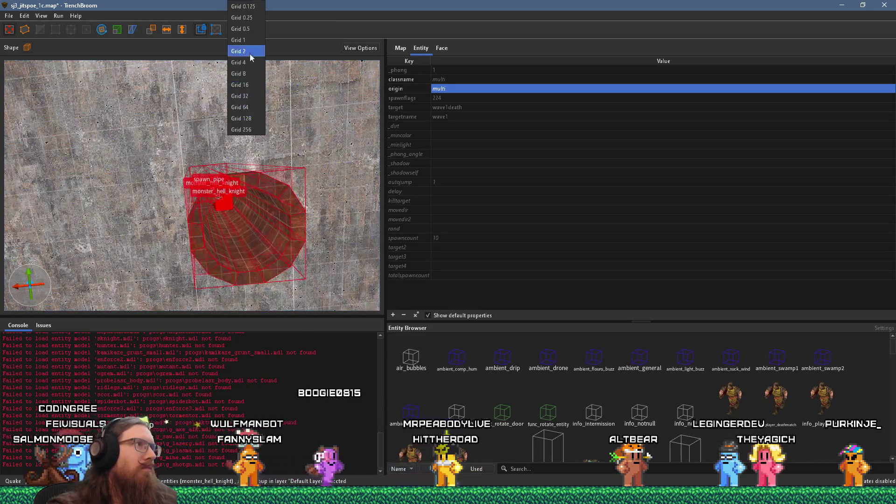
click(248, 118)
mouse_move(327, 168)
mouse_down()
mouse_move(186, 174)
mouse_move(278, 186)
mouse_move(268, 252)
mouse_move(187, 308)
mouse_move(242, 311)
mouse_move(197, 241)
mouse_up()
mouse_move(283, 145)
mouse_down()
mouse_move(183, 171)
mouse_move(329, 175)
mouse_move(138, 215)
mouse_move(181, 186)
mouse_move(189, 194)
mouse_move(189, 177)
mouse_move(257, 169)
mouse_move(98, 120)
mouse_move(262, 170)
mouse_move(221, 190)
mouse_move(318, 195)
mouse_move(299, 238)
mouse_move(229, 239)
mouse_move(335, 216)
mouse_move(287, 235)
mouse_move(153, 241)
mouse_move(262, 224)
mouse_move(114, 164)
mouse_move(178, 151)
mouse_move(246, 152)
mouse_move(222, 166)
mouse_move(214, 148)
mouse_move(288, 145)
mouse_move(274, 148)
mouse_up()
Clear the selection and set the grid size to 64.
key(Escape)
click(247, 30)
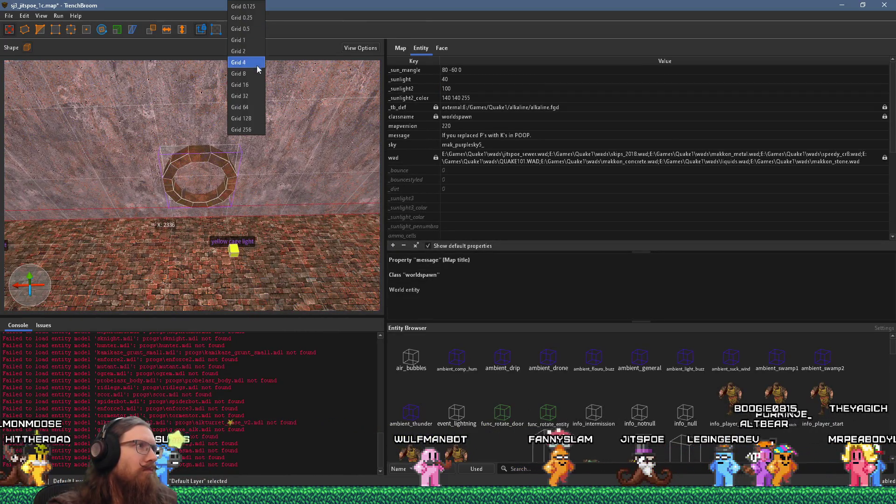
click(258, 107)
Move the view up to the ceiling ring and sketch a new brush slab beside it.
mouse_move(270, 140)
mouse_down()
mouse_move(287, 155)
mouse_move(256, 163)
mouse_move(294, 181)
mouse_move(260, 248)
mouse_move(195, 201)
mouse_up()
mouse_move(133, 133)
mouse_down()
mouse_move(142, 97)
mouse_move(177, 136)
mouse_up()
drag(197, 187, 186, 197)
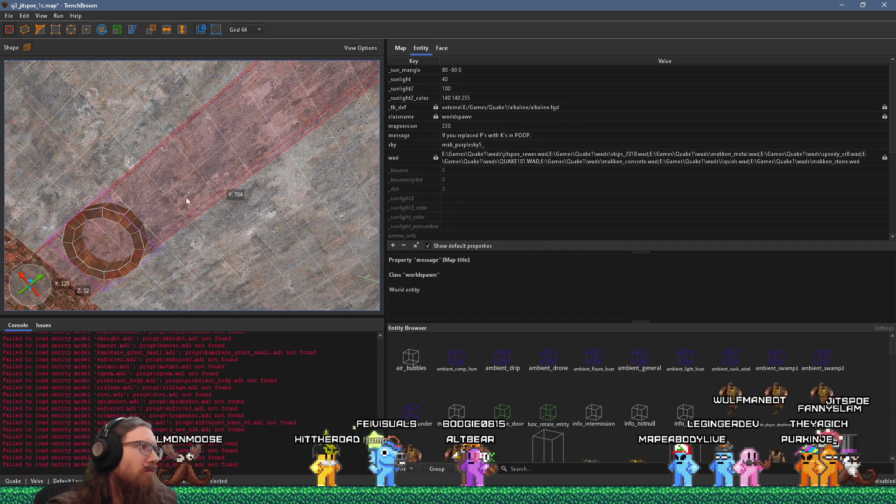
Shrink the new brush outline to 128x128 and fly the camera under the second ceiling ring.
mouse_move(75, 284)
mouse_down()
mouse_move(125, 248)
mouse_move(64, 268)
mouse_move(236, 174)
mouse_move(223, 180)
mouse_up()
key(a)
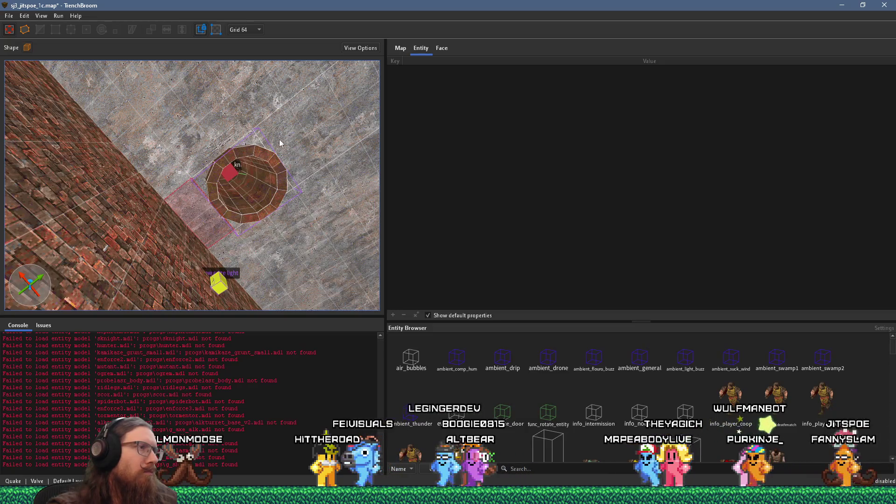
key(d)
key(a)
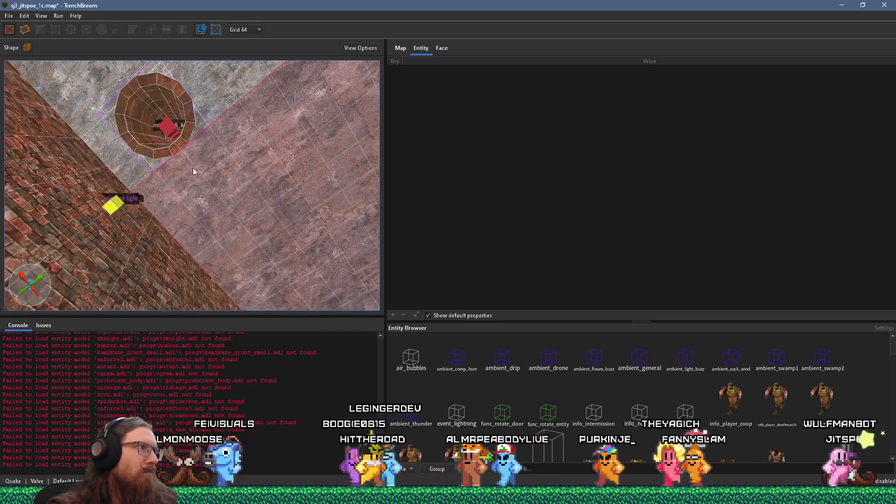
key(w)
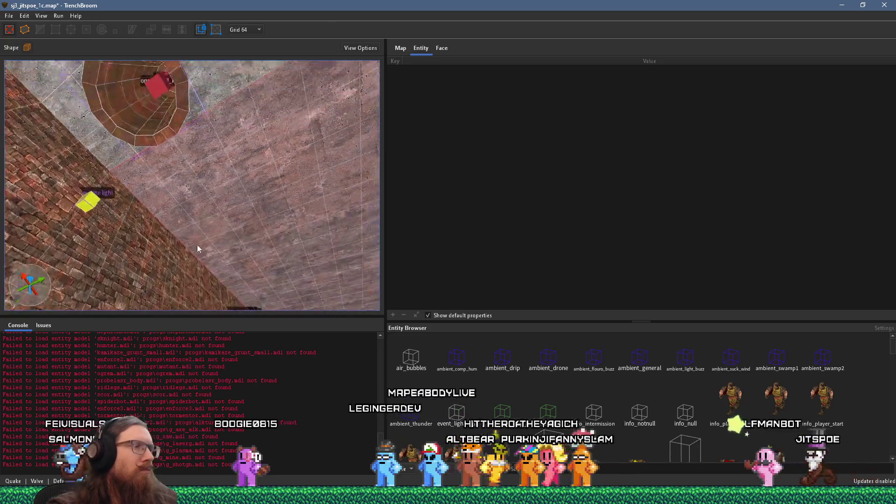
key(w)
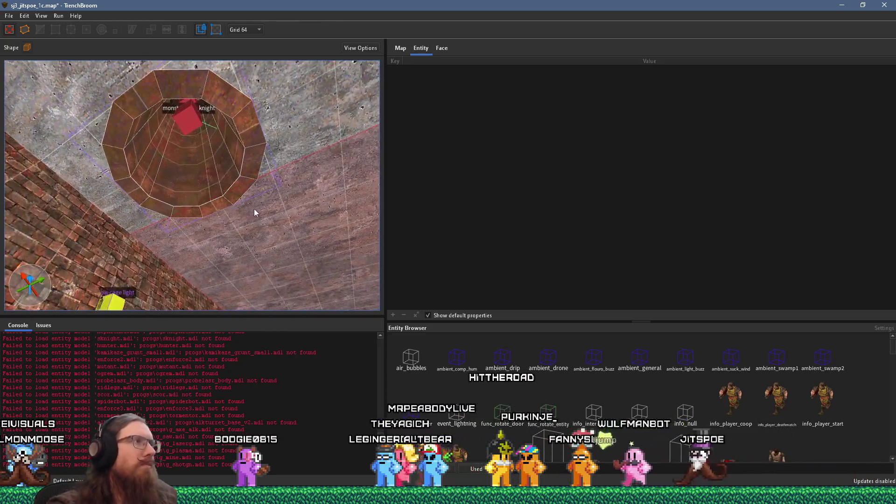
Select the hell knight in the second pipe (origin -2112 0 1352) and focus the camera on it.
click(193, 93)
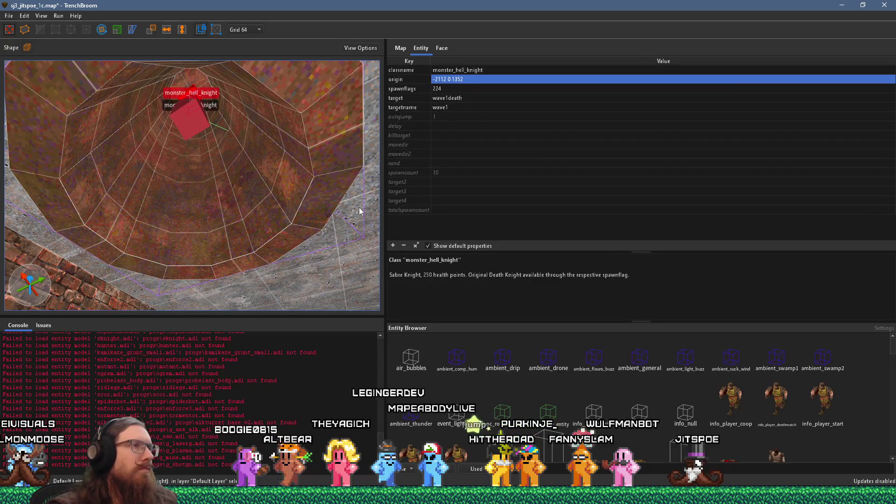
click(443, 50)
click(417, 49)
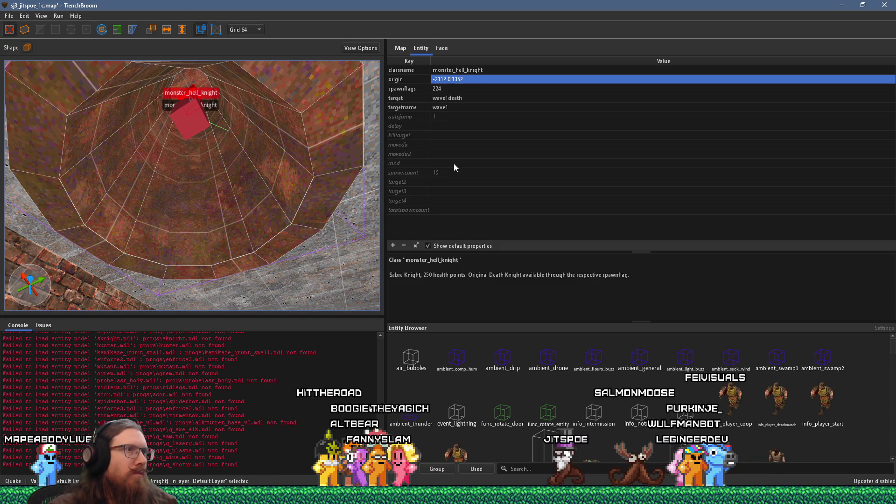
key(ctrl+u)
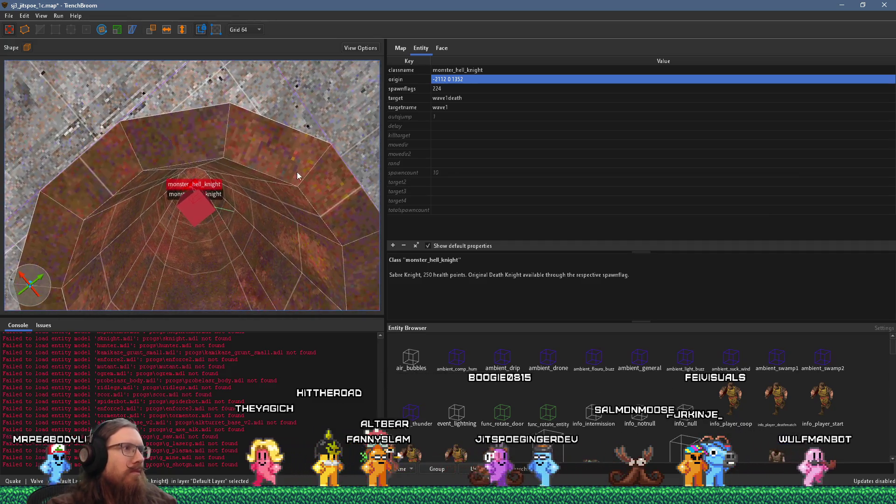
mouse_move(299, 127)
mouse_down()
mouse_move(259, 128)
mouse_move(285, 134)
mouse_move(288, 155)
mouse_up()
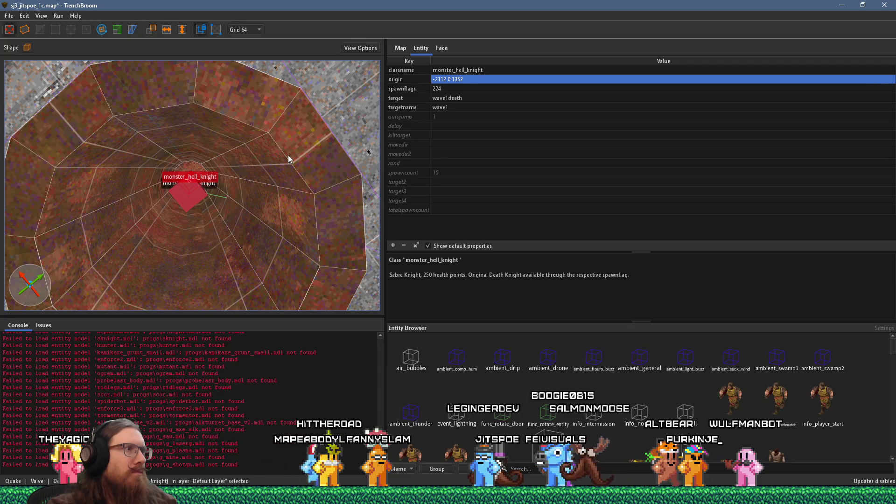